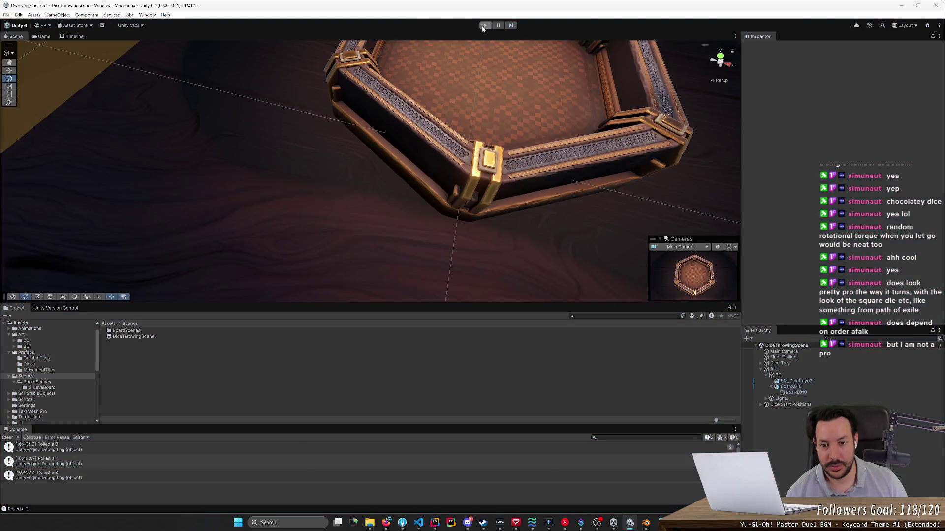
Step: Exit play mode, orbit around the dice tray, and open the Prefabs/Dices folder
{"action": "mouse_move", "coordinate": [460, 62]}
{"action": "left_mouse_down"}
{"action": "mouse_move", "coordinate": [535, 118]}
{"action": "mouse_move", "coordinate": [521, 26]}
{"action": "mouse_move", "coordinate": [521, 82]}
{"action": "mouse_move", "coordinate": [316, 123]}
{"action": "left_mouse_up"}
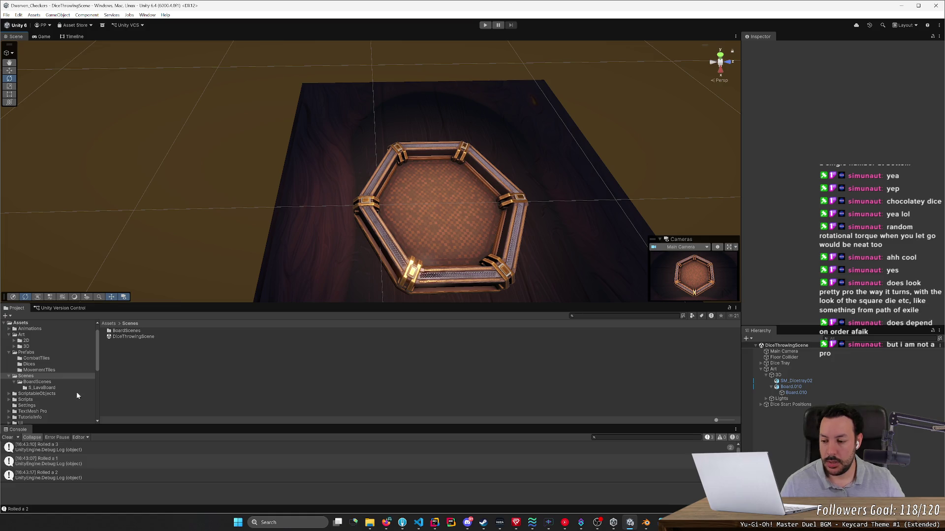
{"action": "left_click", "coordinate": [50, 365]}
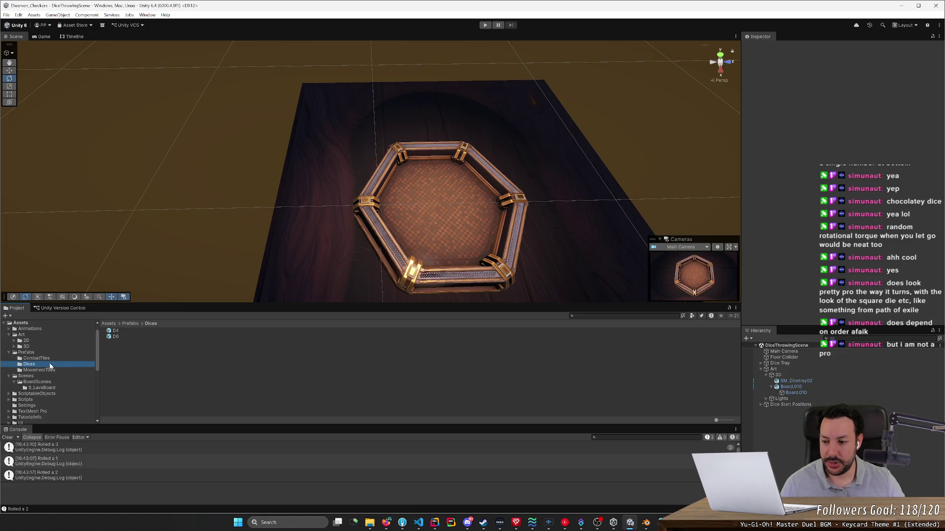
Step: Open the D4 die prefab and set its X and Y rotation to 0
{"action": "double_click", "coordinate": [119, 332]}
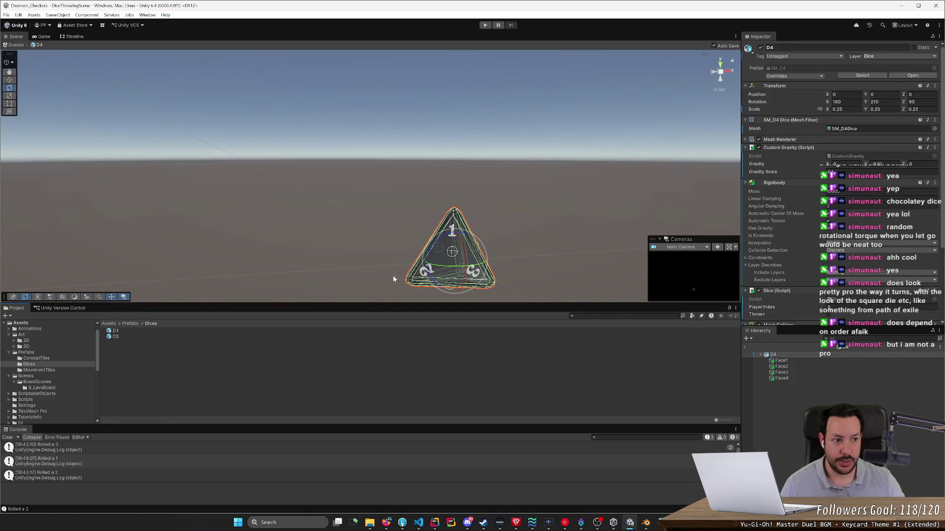
{"action": "mouse_move", "coordinate": [499, 217]}
{"action": "left_mouse_down"}
{"action": "mouse_move", "coordinate": [486, 288]}
{"action": "mouse_move", "coordinate": [489, 239]}
{"action": "mouse_move", "coordinate": [466, 224]}
{"action": "left_mouse_up"}
{"action": "left_click", "coordinate": [719, 90]}
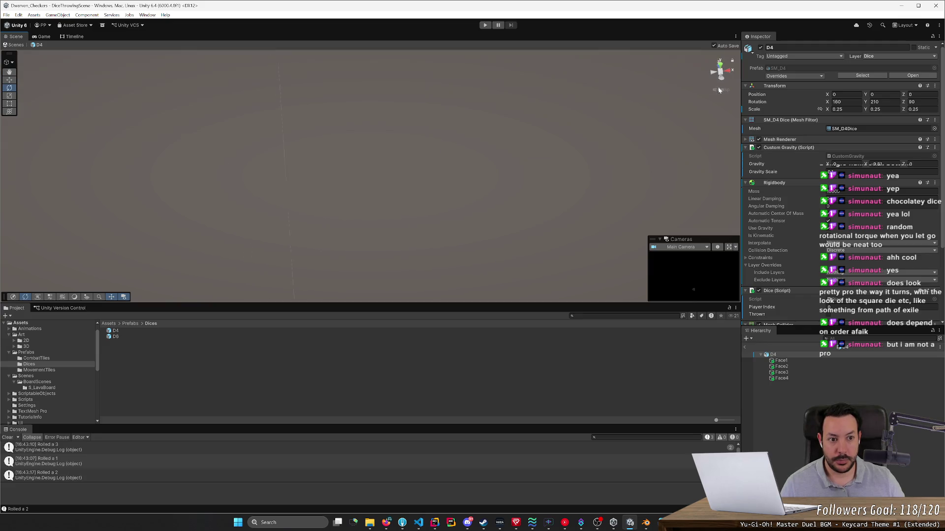
{"action": "mouse_move", "coordinate": [534, 191]}
{"action": "left_mouse_down"}
{"action": "mouse_move", "coordinate": [405, 156]}
{"action": "mouse_move", "coordinate": [416, 201]}
{"action": "mouse_move", "coordinate": [337, 223]}
{"action": "mouse_move", "coordinate": [308, 208]}
{"action": "mouse_move", "coordinate": [327, 226]}
{"action": "mouse_move", "coordinate": [428, 251]}
{"action": "mouse_move", "coordinate": [411, 249]}
{"action": "left_mouse_up"}
{"action": "left_click", "coordinate": [843, 102]}
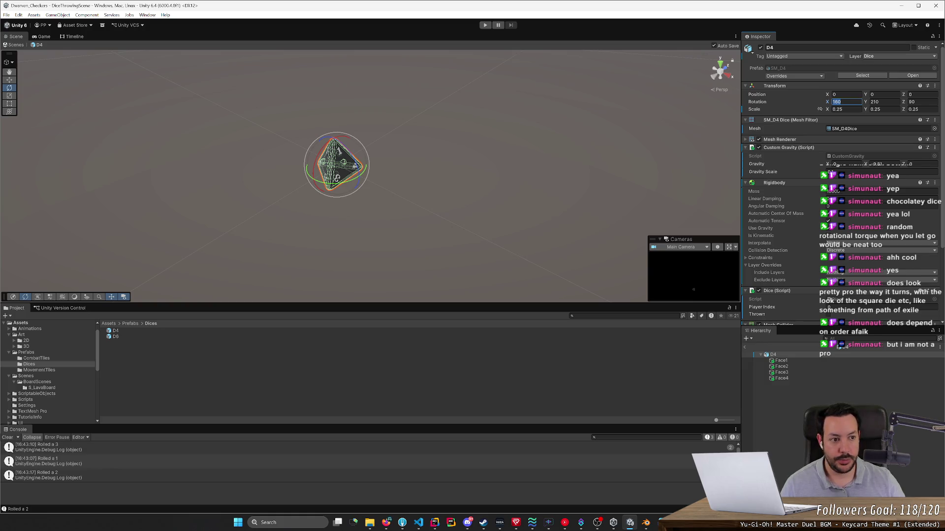
{"action": "type", "text": "0"}
{"action": "key", "text": "Tab"}
{"action": "type", "text": "0"}
{"action": "key", "text": "Tab"}
{"action": "type", "text": "0"}
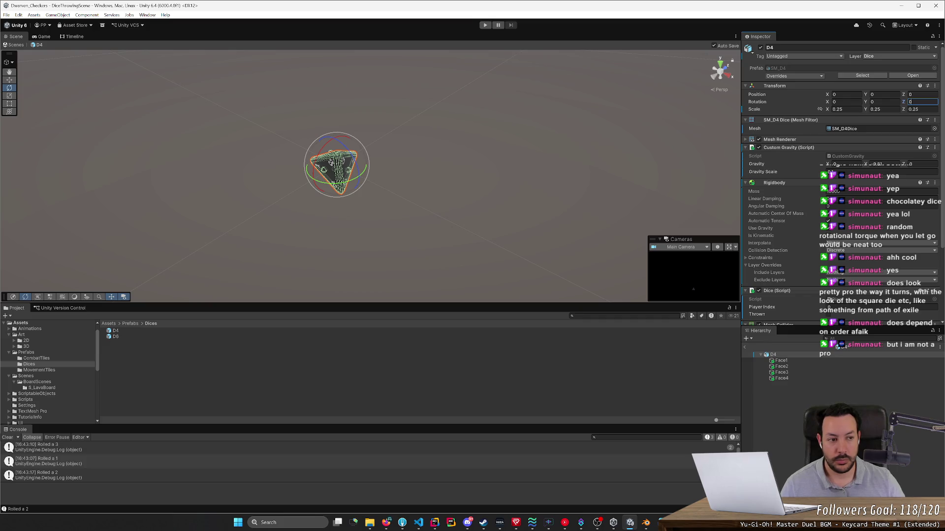
Step: Orbit around the D4 and enter 1200 as a new X rotation value
{"action": "left_click", "coordinate": [464, 179]}
{"action": "mouse_move", "coordinate": [464, 179]}
{"action": "left_mouse_down"}
{"action": "mouse_move", "coordinate": [569, 158]}
{"action": "mouse_move", "coordinate": [573, 147]}
{"action": "mouse_move", "coordinate": [560, 134]}
{"action": "mouse_move", "coordinate": [518, 146]}
{"action": "mouse_move", "coordinate": [501, 169]}
{"action": "mouse_move", "coordinate": [534, 173]}
{"action": "mouse_move", "coordinate": [449, 164]}
{"action": "left_mouse_up"}
{"action": "left_click", "coordinate": [415, 165]}
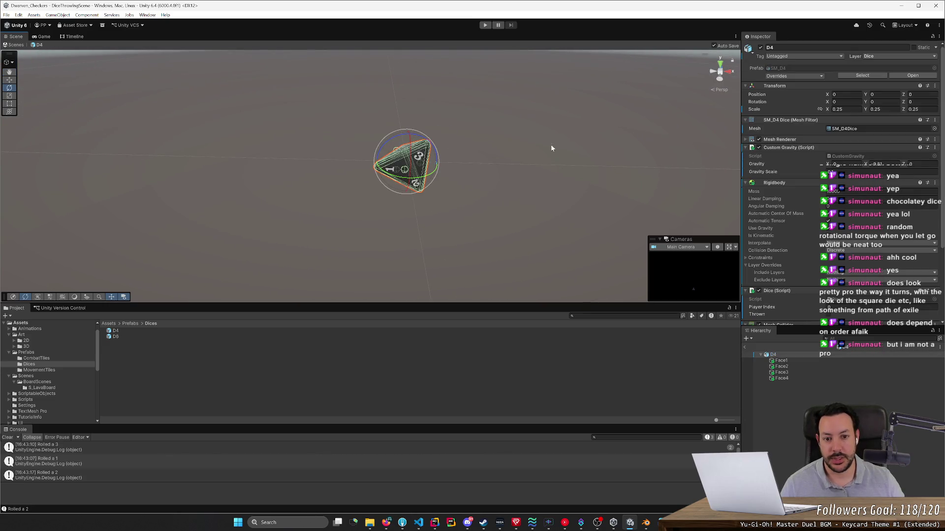
{"action": "left_click", "coordinate": [837, 102]}
{"action": "type", "text": "120"}
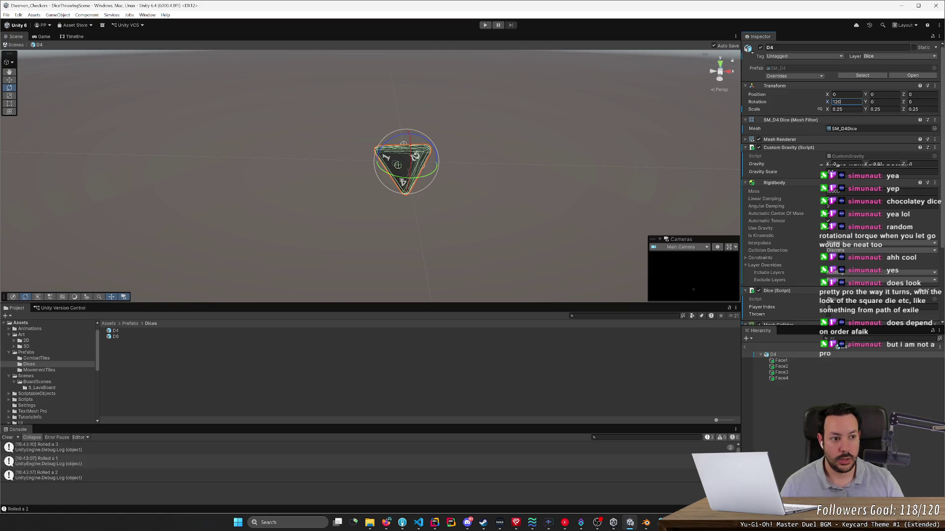
{"action": "type", "text": "0"}
{"action": "left_click", "coordinate": [659, 130]}
{"action": "mouse_move", "coordinate": [639, 138]}
{"action": "left_mouse_down"}
{"action": "mouse_move", "coordinate": [648, 177]}
{"action": "mouse_move", "coordinate": [635, 106]}
{"action": "mouse_move", "coordinate": [550, 141]}
{"action": "left_mouse_up"}
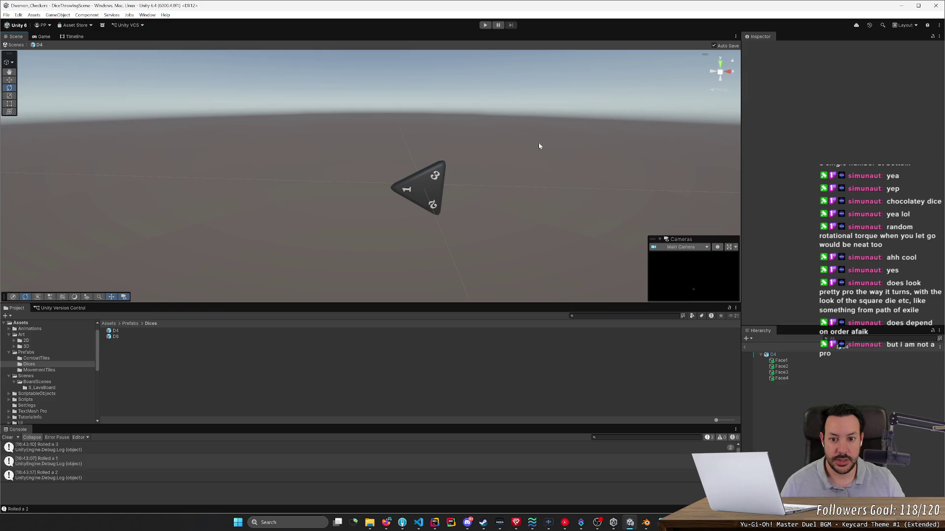
{"action": "left_click", "coordinate": [412, 196]}
Step: Spin the D4 die around Z and set its Z rotation to 30
{"action": "mouse_move", "coordinate": [415, 160]}
{"action": "left_mouse_down"}
{"action": "mouse_move", "coordinate": [398, 169]}
{"action": "mouse_move", "coordinate": [404, 164]}
{"action": "left_mouse_up"}
{"action": "left_click", "coordinate": [917, 101]}
{"action": "type", "text": "30"}
{"action": "left_click", "coordinate": [578, 188]}
{"action": "mouse_move", "coordinate": [578, 181]}
{"action": "left_mouse_down"}
{"action": "mouse_move", "coordinate": [717, 173]}
{"action": "mouse_move", "coordinate": [755, 158]}
{"action": "left_mouse_up"}
{"action": "left_click", "coordinate": [448, 192]}
Step: Change the Z rotation to 60, then 0, and tip the die about -85 degrees on X
{"action": "left_click", "coordinate": [920, 102]}
{"action": "type", "text": "60"}
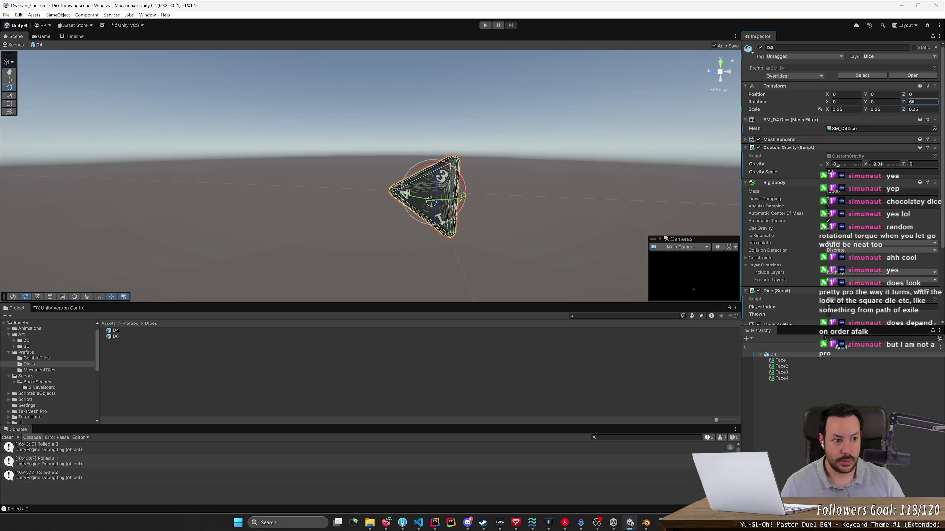
{"action": "type", "text": "0"}
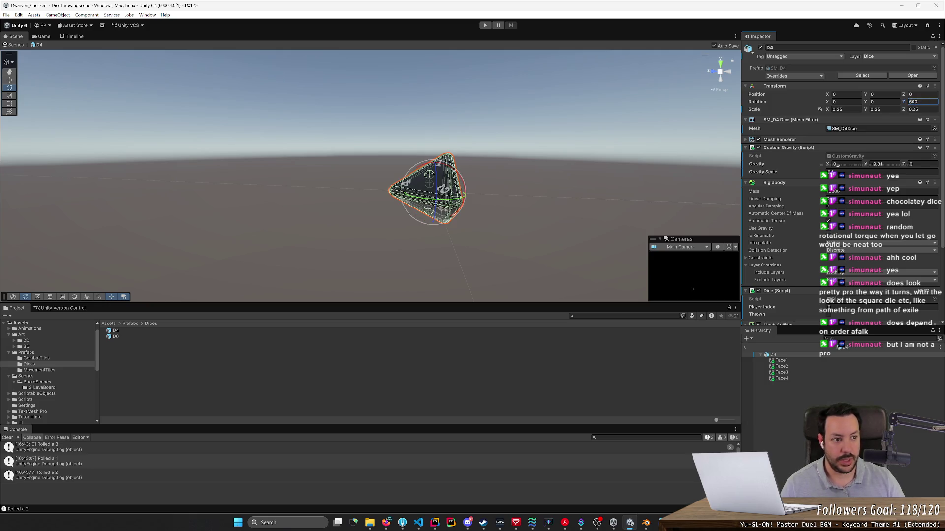
{"action": "type", "text": "0"}
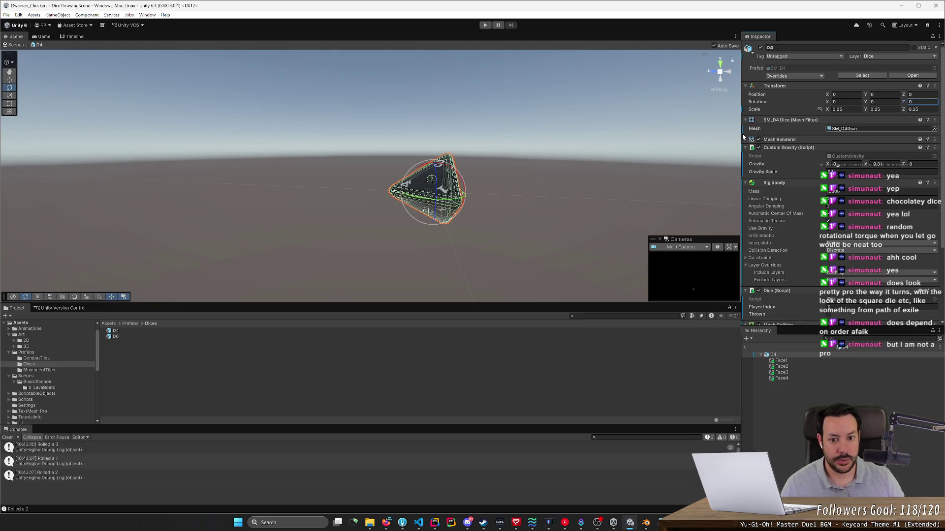
{"action": "left_click", "coordinate": [631, 178]}
{"action": "mouse_move", "coordinate": [631, 178]}
{"action": "left_mouse_down"}
{"action": "mouse_move", "coordinate": [439, 187]}
{"action": "mouse_move", "coordinate": [477, 175]}
{"action": "mouse_move", "coordinate": [360, 179]}
{"action": "mouse_move", "coordinate": [670, 179]}
{"action": "mouse_move", "coordinate": [670, 191]}
{"action": "mouse_move", "coordinate": [565, 197]}
{"action": "mouse_move", "coordinate": [466, 192]}
{"action": "mouse_move", "coordinate": [415, 175]}
{"action": "left_mouse_up"}
{"action": "key", "text": "ctrl+z"}
{"action": "mouse_move", "coordinate": [485, 168]}
{"action": "left_mouse_down"}
{"action": "mouse_move", "coordinate": [470, 173]}
{"action": "mouse_move", "coordinate": [441, 224]}
{"action": "mouse_move", "coordinate": [361, 246]}
{"action": "mouse_move", "coordinate": [312, 246]}
{"action": "mouse_move", "coordinate": [293, 267]}
{"action": "mouse_move", "coordinate": [317, 341]}
{"action": "mouse_move", "coordinate": [490, 321]}
{"action": "mouse_move", "coordinate": [491, 309]}
{"action": "mouse_move", "coordinate": [443, 276]}
{"action": "left_mouse_up"}
{"action": "left_click_drag", "start_coordinate": [384, 162], "coordinate": [375, 168]}
Step: Try X rotations of 90 and 180 on the D4 die
{"action": "left_click_drag", "start_coordinate": [428, 204], "coordinate": [423, 188]}
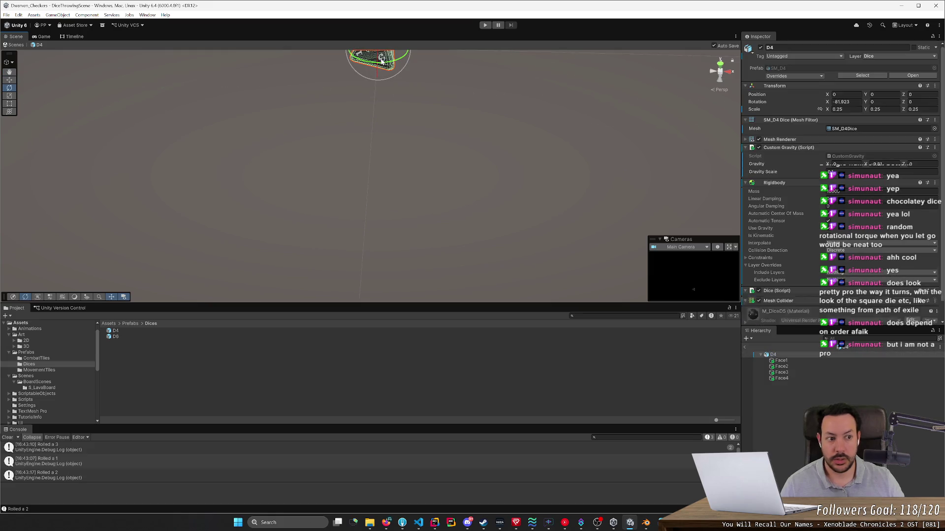
{"action": "left_click", "coordinate": [842, 102]}
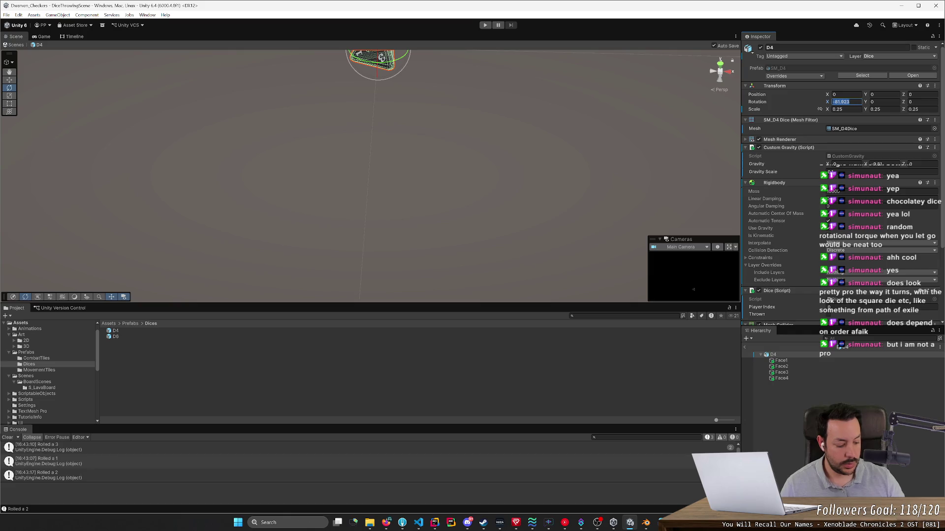
{"action": "type", "text": "90"}
{"action": "mouse_move", "coordinate": [416, 131]}
{"action": "left_mouse_down"}
{"action": "mouse_move", "coordinate": [433, 105]}
{"action": "mouse_move", "coordinate": [516, 104]}
{"action": "left_mouse_up"}
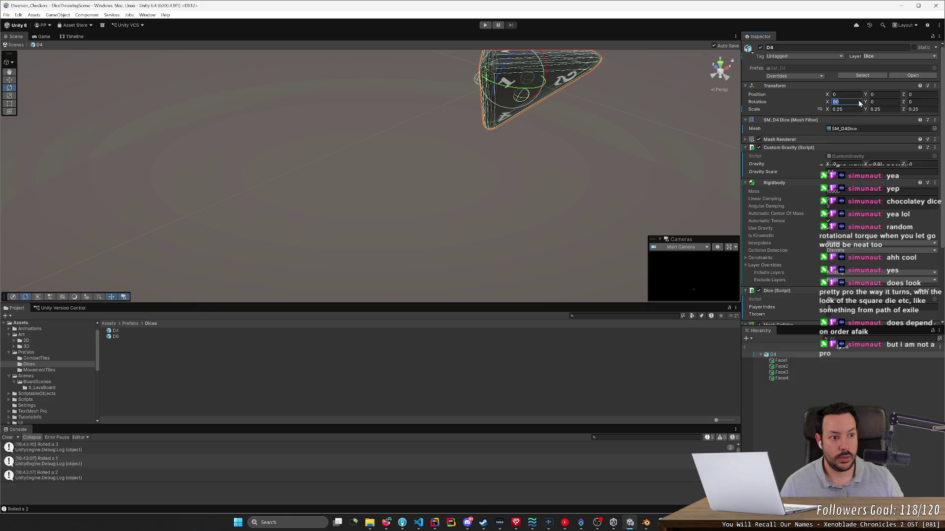
{"action": "type", "text": "180"}
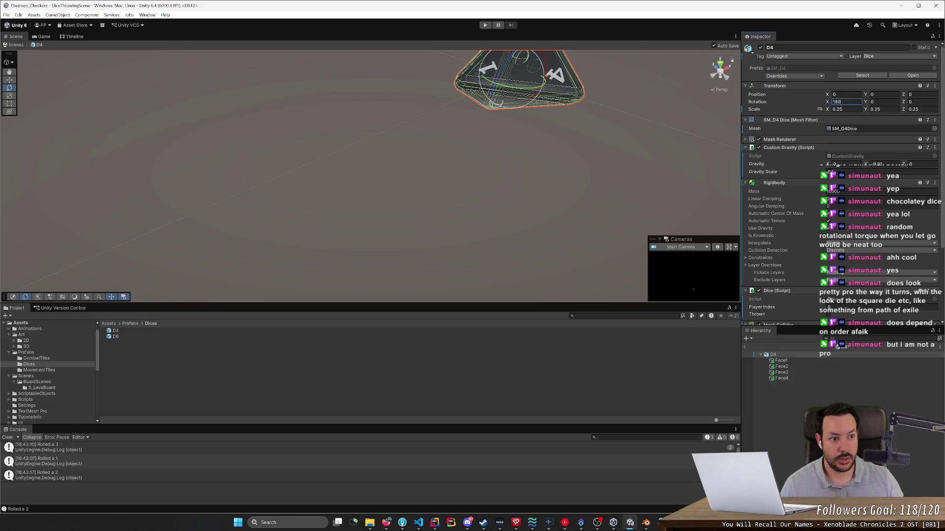
{"action": "type", "text": "90"}
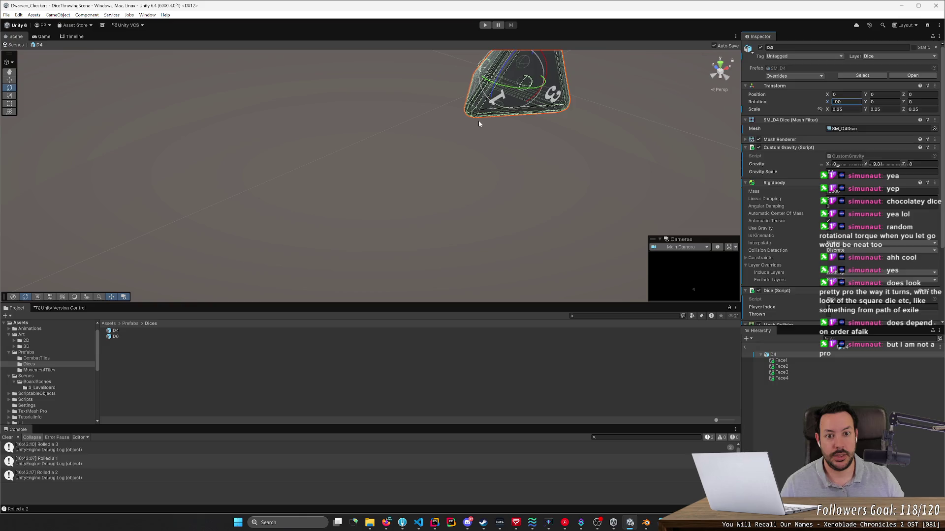
{"action": "left_click", "coordinate": [478, 123]}
{"action": "mouse_move", "coordinate": [470, 185]}
{"action": "left_mouse_down"}
{"action": "mouse_move", "coordinate": [591, 147]}
{"action": "mouse_move", "coordinate": [576, 162]}
{"action": "mouse_move", "coordinate": [420, 192]}
{"action": "mouse_move", "coordinate": [394, 167]}
{"action": "mouse_move", "coordinate": [422, 117]}
{"action": "mouse_move", "coordinate": [512, 143]}
{"action": "left_mouse_up"}
{"action": "left_click", "coordinate": [389, 207]}
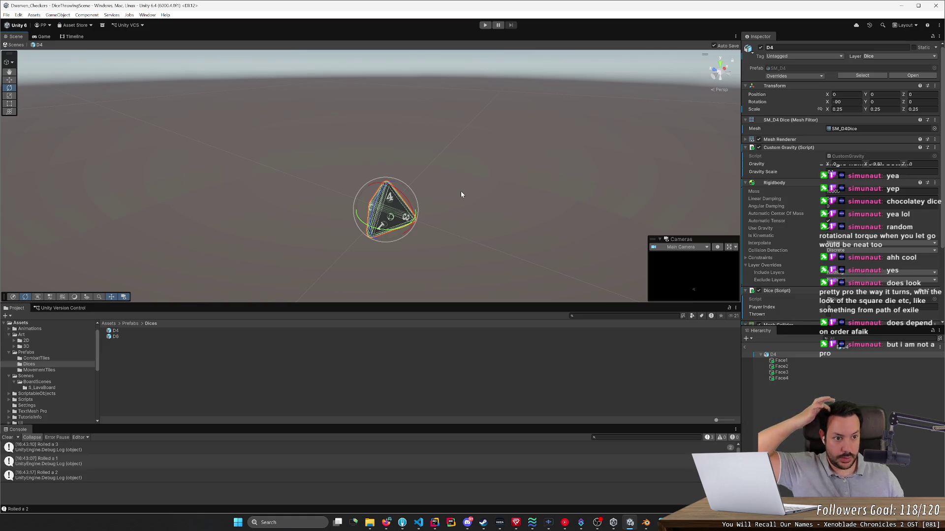
Step: Set the D4's X rotation to -90, giving rotation -90, 90, -90
{"action": "left_click_drag", "start_coordinate": [461, 191], "coordinate": [355, 205]}
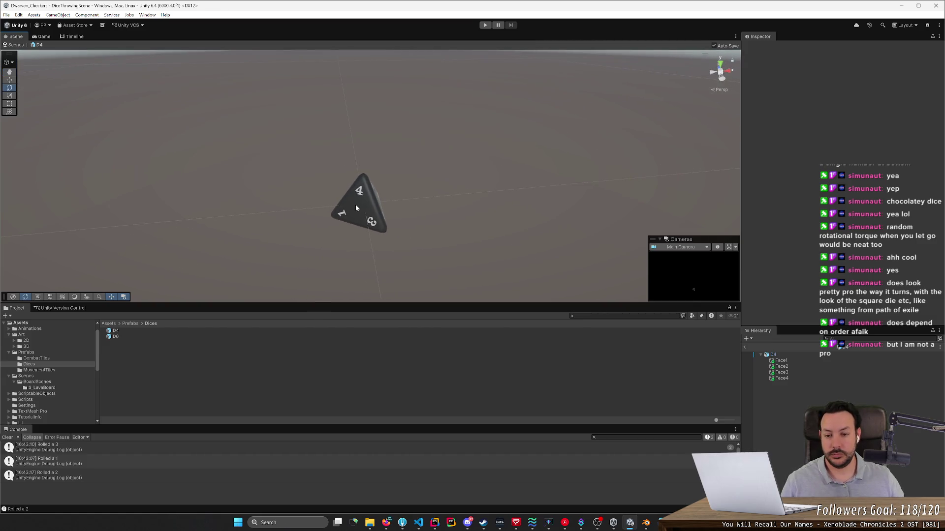
{"action": "left_click", "coordinate": [355, 205]}
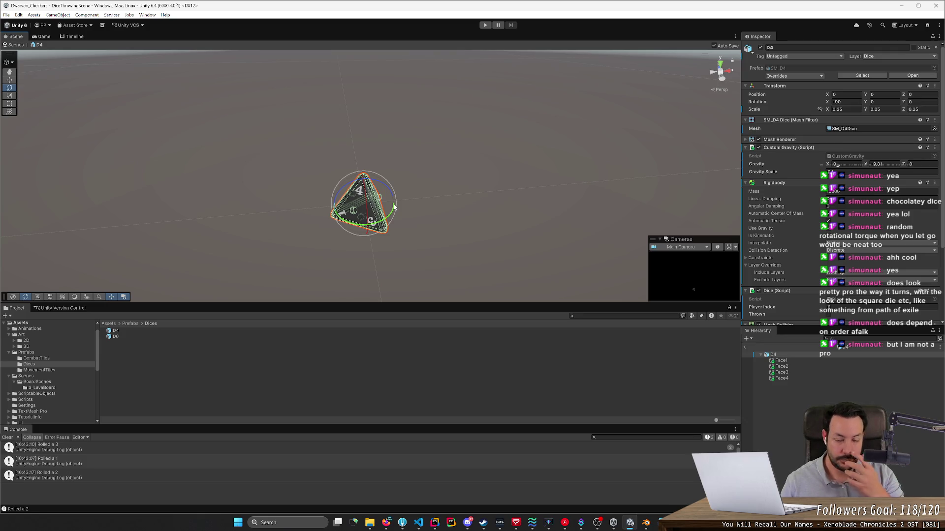
{"action": "left_click", "coordinate": [429, 209]}
{"action": "left_click", "coordinate": [393, 203]}
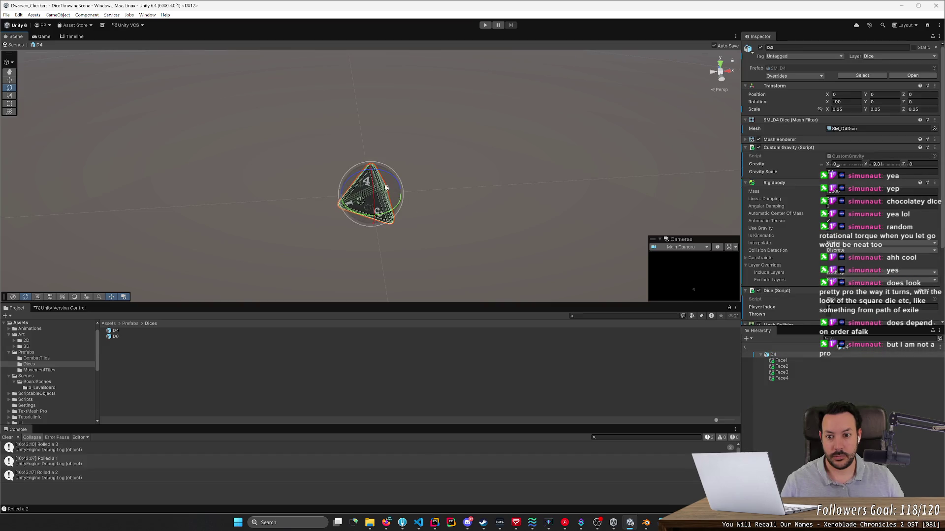
{"action": "mouse_move", "coordinate": [393, 202]}
{"action": "left_mouse_down"}
{"action": "mouse_move", "coordinate": [420, 182]}
{"action": "mouse_move", "coordinate": [378, 182]}
{"action": "left_mouse_up"}
{"action": "left_click", "coordinate": [850, 102]}
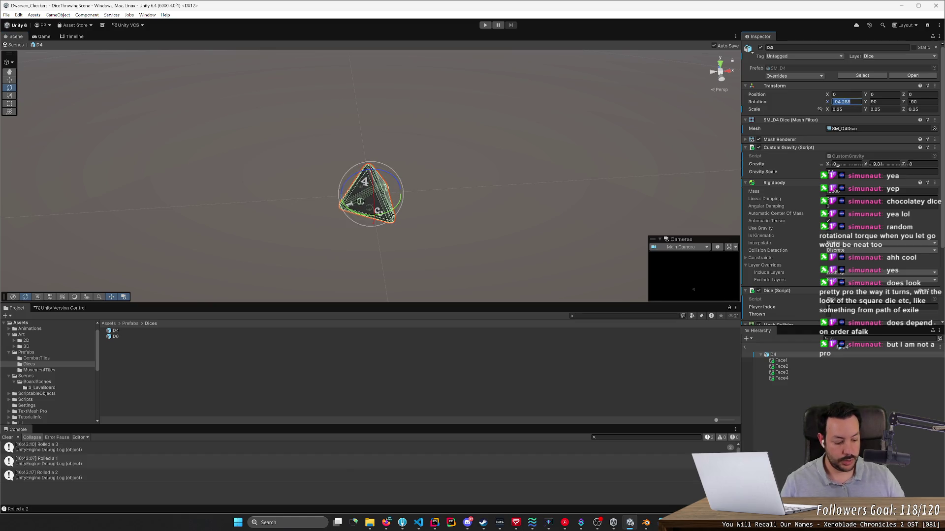
{"action": "type", "text": "-90"}
{"action": "left_click", "coordinate": [601, 173]}
{"action": "left_click_drag", "start_coordinate": [602, 172], "coordinate": [584, 173]}
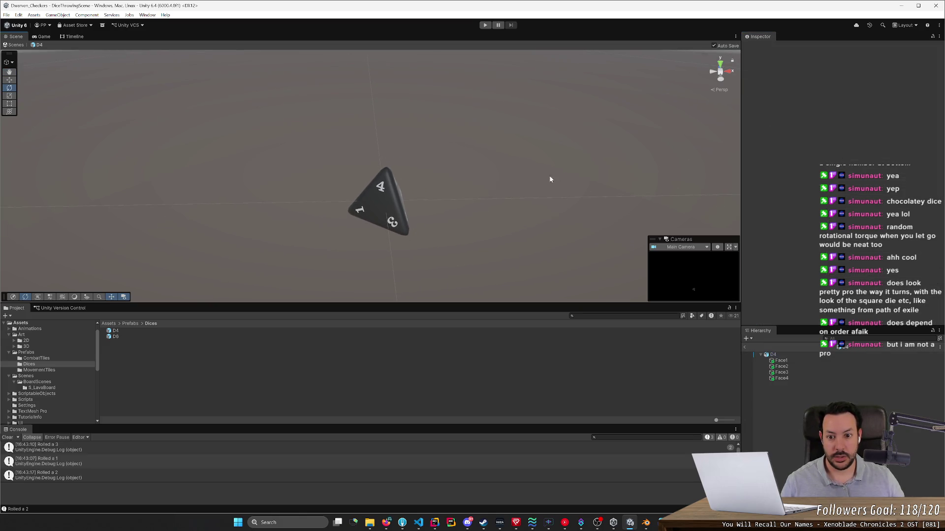
{"action": "left_click", "coordinate": [392, 209]}
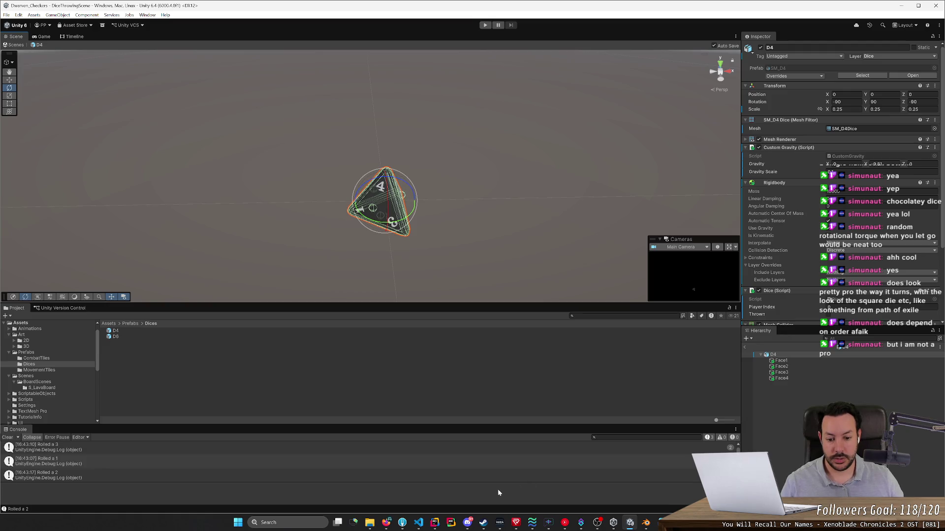
{"action": "left_click", "coordinate": [418, 522]}
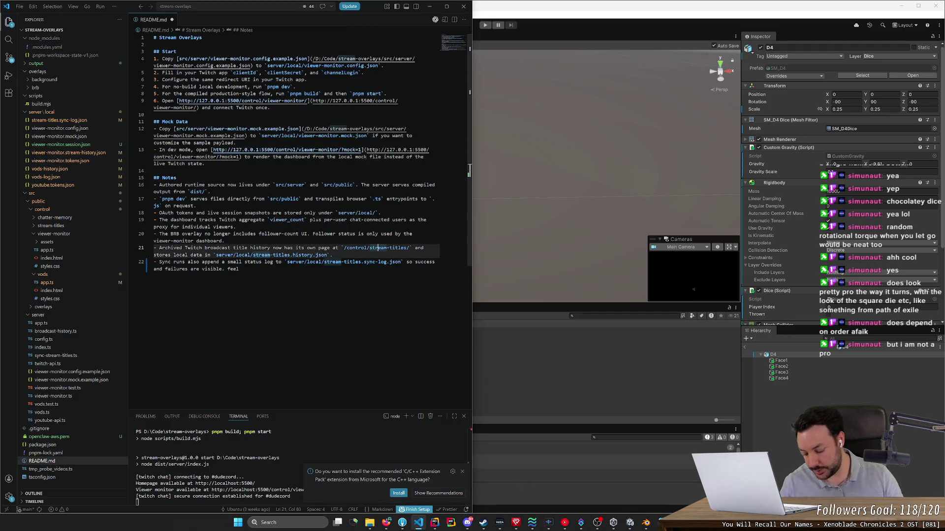
Step: Note '-90, 0, 0 =' in the VS Code scratch file while zeroing a rotation axis in Unity
{"action": "type", "text": "-"}
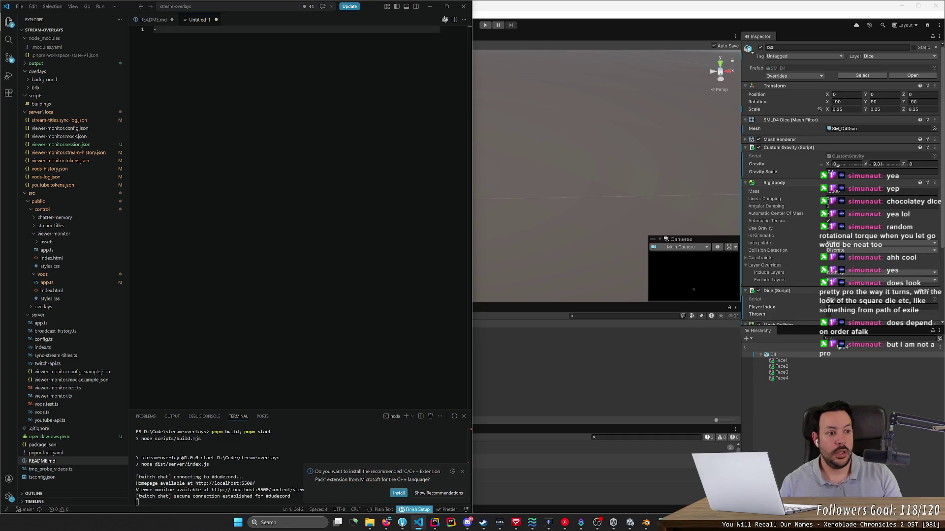
{"action": "key", "text": "alt+Tab"}
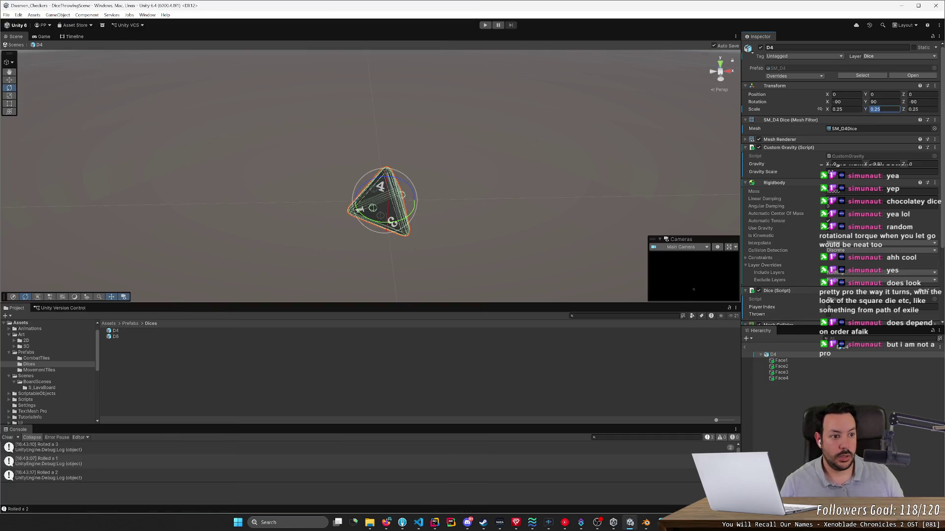
{"action": "type", "text": "0"}
{"action": "key", "text": "Tab"}
{"action": "type", "text": "0"}
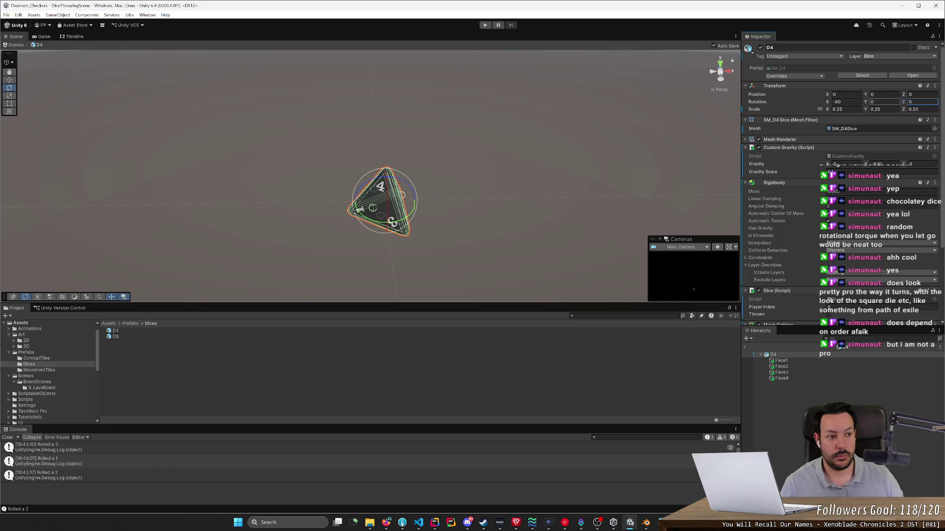
{"action": "key", "text": "alt+Tab"}
{"action": "type", "text": "90, 0 ,0"}
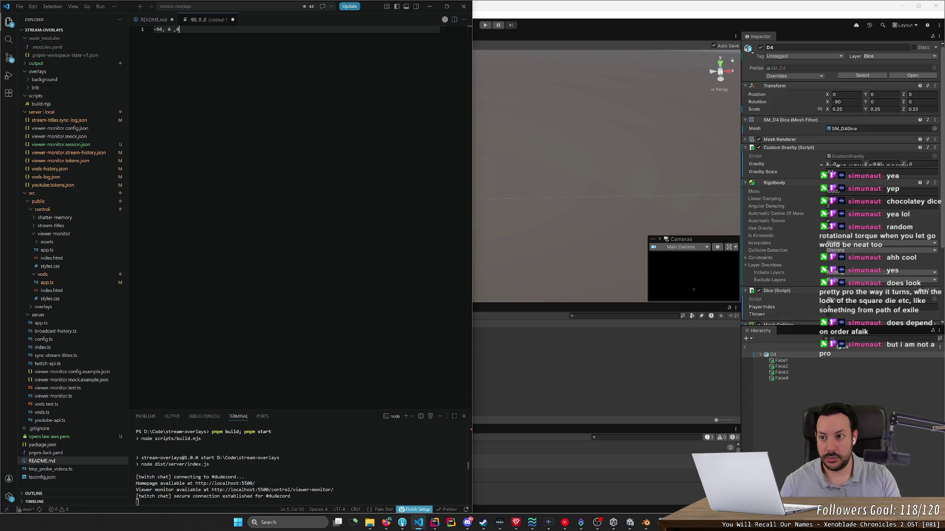
{"action": "key", "text": "BackSpace"}
{"action": "key", "text": "BackSpace"}
{"action": "key", "text": "BackSpace"}
{"action": "type", "text": ","}
{"action": "type", "text": " 0 = 4"}
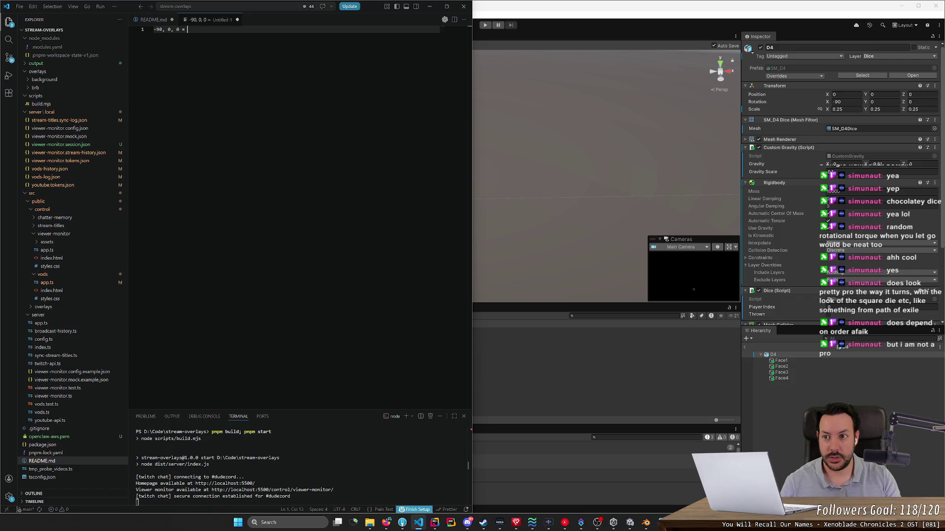
{"action": "key", "text": "alt+Tab"}
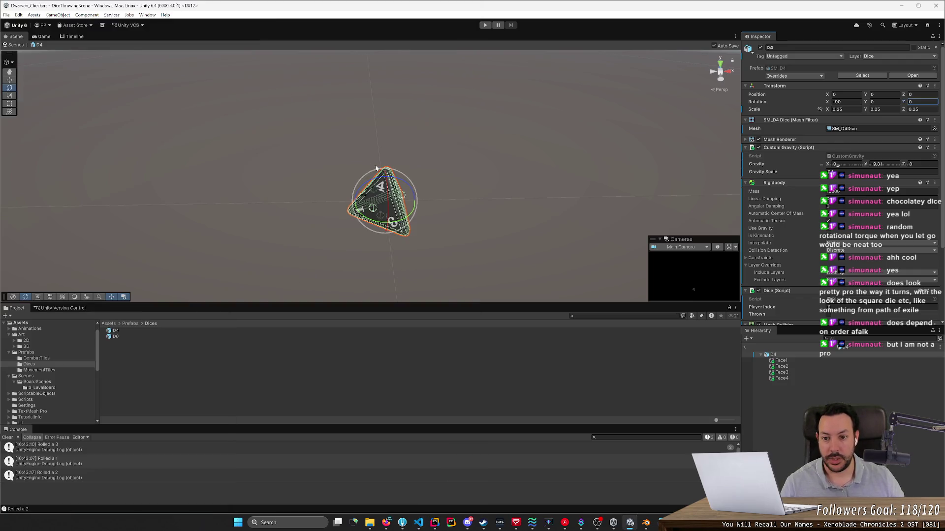
{"action": "left_click_drag", "start_coordinate": [400, 182], "coordinate": [429, 192]}
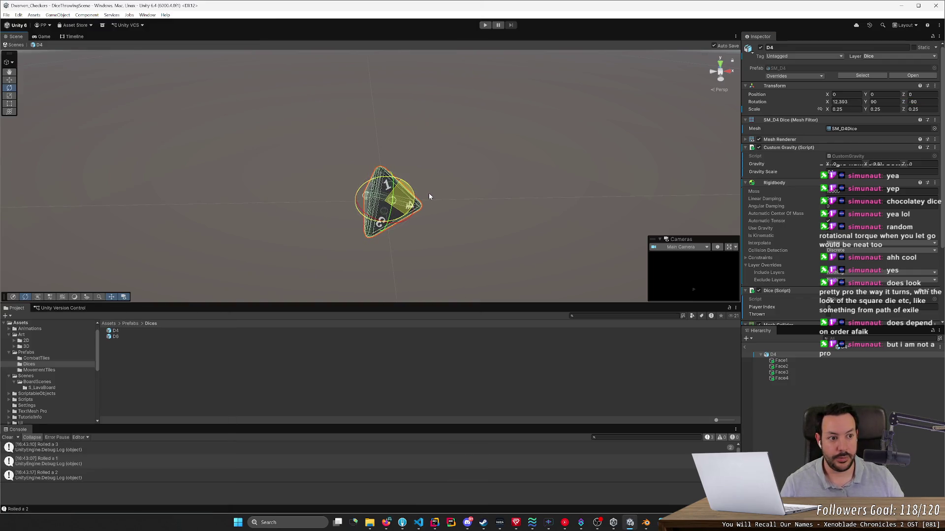
Step: Zero the D4's rotation fields and turn the die by hand with the rotate gizmo
{"action": "type", "text": "0"}
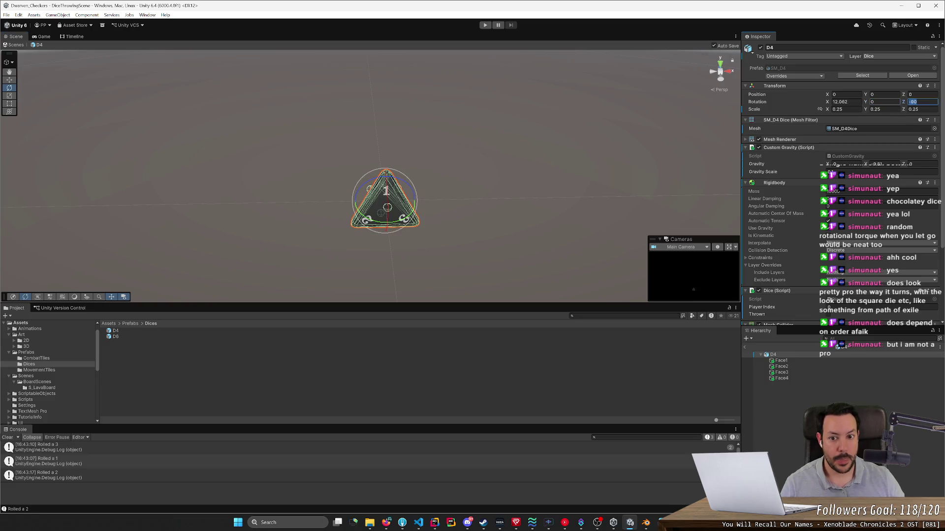
{"action": "left_click", "coordinate": [921, 102]}
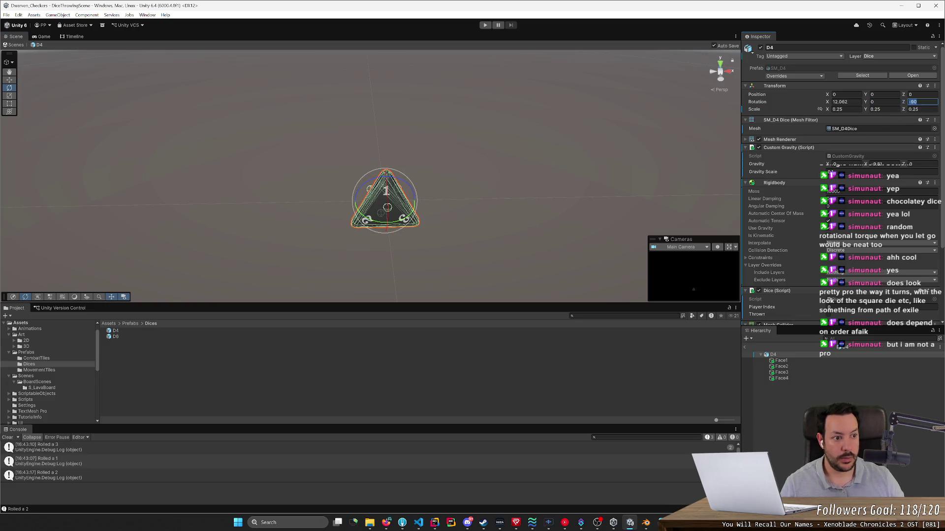
{"action": "type", "text": "0"}
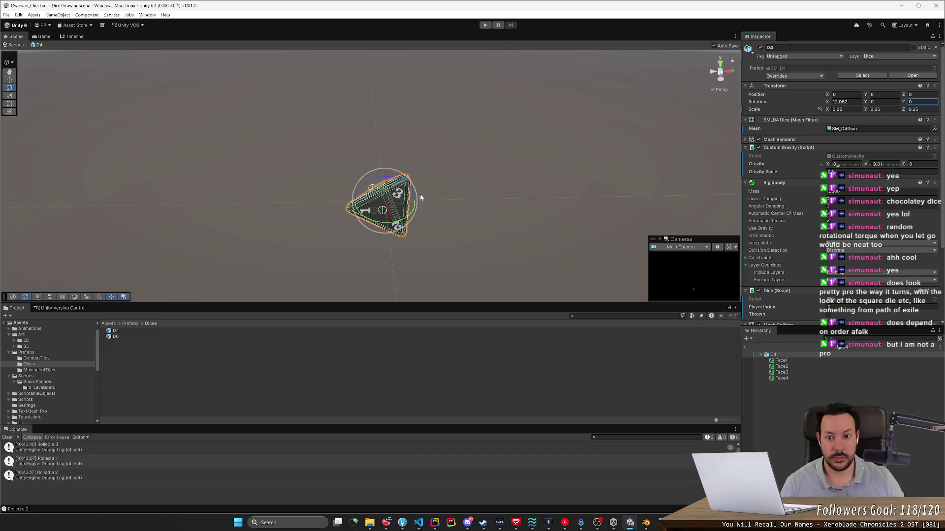
{"action": "mouse_move", "coordinate": [396, 183]}
{"action": "left_mouse_down"}
{"action": "mouse_move", "coordinate": [428, 194]}
{"action": "mouse_move", "coordinate": [447, 232]}
{"action": "mouse_move", "coordinate": [473, 212]}
{"action": "mouse_move", "coordinate": [439, 183]}
{"action": "mouse_move", "coordinate": [574, 213]}
{"action": "mouse_move", "coordinate": [595, 209]}
{"action": "mouse_move", "coordinate": [546, 220]}
{"action": "mouse_move", "coordinate": [577, 212]}
{"action": "mouse_move", "coordinate": [489, 207]}
{"action": "mouse_move", "coordinate": [399, 222]}
{"action": "mouse_move", "coordinate": [607, 187]}
{"action": "mouse_move", "coordinate": [409, 178]}
{"action": "mouse_move", "coordinate": [457, 220]}
{"action": "mouse_move", "coordinate": [315, 231]}
{"action": "mouse_move", "coordinate": [301, 265]}
{"action": "mouse_move", "coordinate": [329, 244]}
{"action": "mouse_move", "coordinate": [322, 258]}
{"action": "left_mouse_up"}
{"action": "mouse_move", "coordinate": [394, 242]}
{"action": "left_mouse_down"}
{"action": "mouse_move", "coordinate": [452, 241]}
{"action": "mouse_move", "coordinate": [478, 190]}
{"action": "mouse_move", "coordinate": [420, 164]}
{"action": "mouse_move", "coordinate": [356, 162]}
{"action": "mouse_move", "coordinate": [403, 177]}
{"action": "left_mouse_up"}
{"action": "left_click_drag", "start_coordinate": [403, 177], "coordinate": [403, 174]}
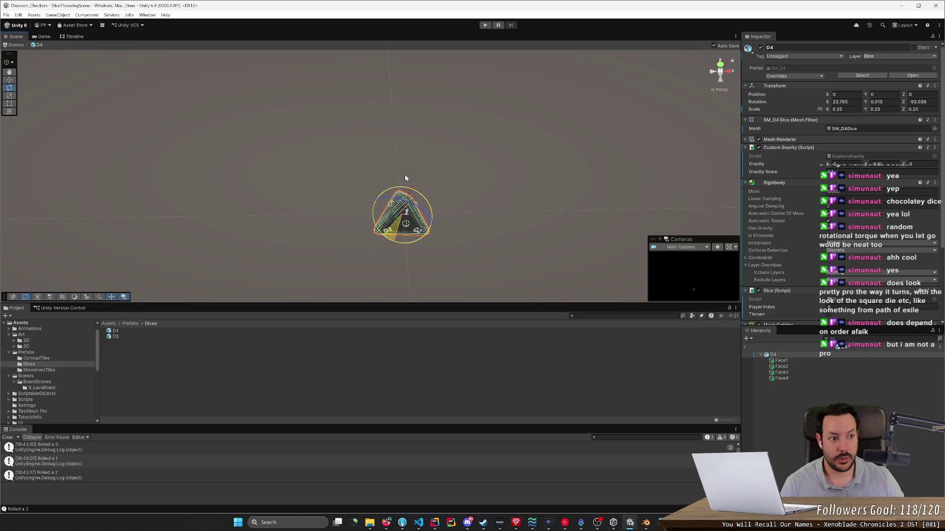
{"action": "type", "text": "0"}
{"action": "left_click", "coordinate": [534, 238]}
{"action": "left_click_drag", "start_coordinate": [528, 234], "coordinate": [523, 232]}
Step: Set the D4's X rotation to 30, then lower it to 22
{"action": "left_click", "coordinate": [389, 192]}
{"action": "left_click", "coordinate": [854, 103]}
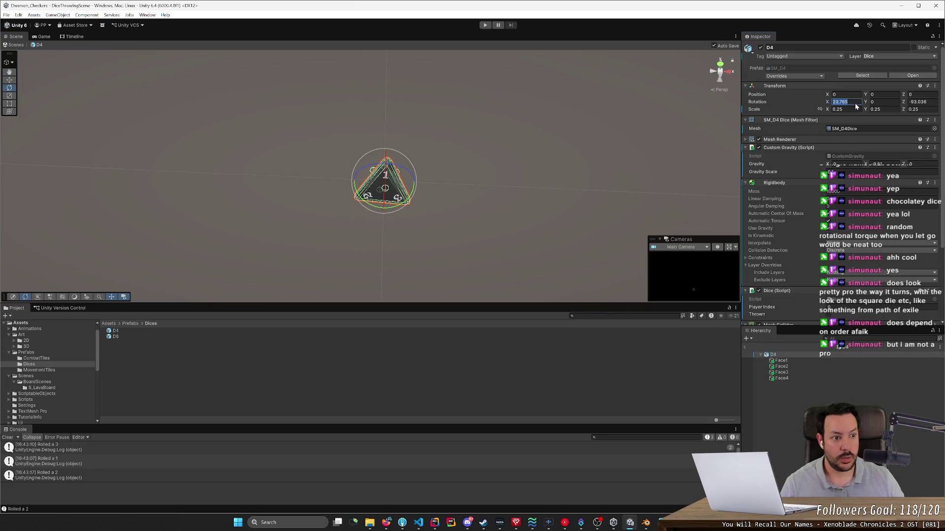
{"action": "type", "text": "30"}
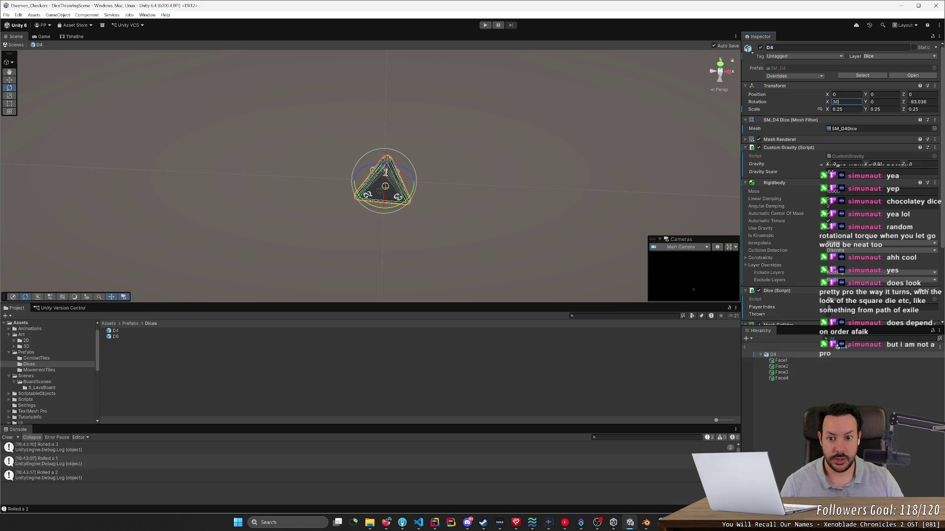
{"action": "left_click", "coordinate": [599, 192]}
{"action": "mouse_move", "coordinate": [598, 192]}
{"action": "left_mouse_down"}
{"action": "mouse_move", "coordinate": [563, 154]}
{"action": "mouse_move", "coordinate": [453, 108]}
{"action": "mouse_move", "coordinate": [411, 107]}
{"action": "left_mouse_up"}
{"action": "left_click", "coordinate": [403, 165]}
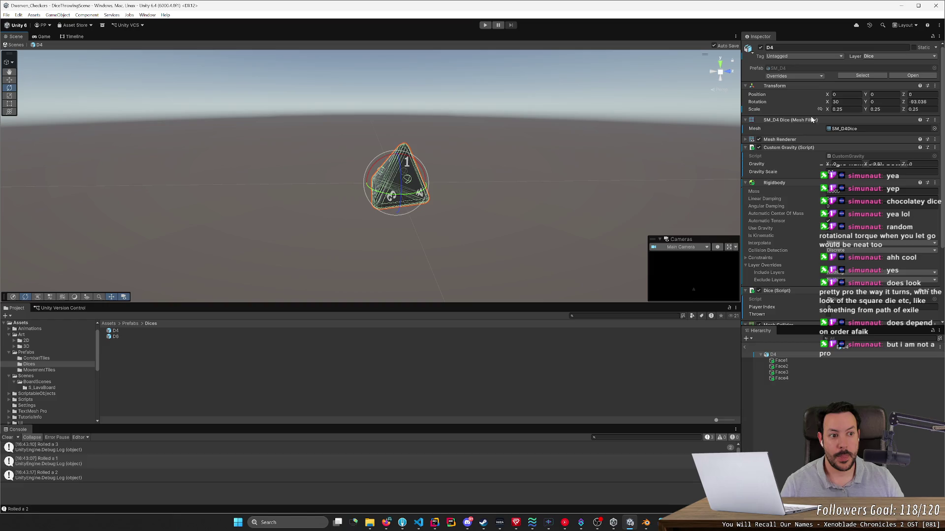
{"action": "mouse_move", "coordinate": [828, 102]}
{"action": "left_mouse_down"}
{"action": "mouse_move", "coordinate": [743, 102]}
{"action": "mouse_move", "coordinate": [757, 115]}
{"action": "mouse_move", "coordinate": [741, 114]}
{"action": "left_mouse_up"}
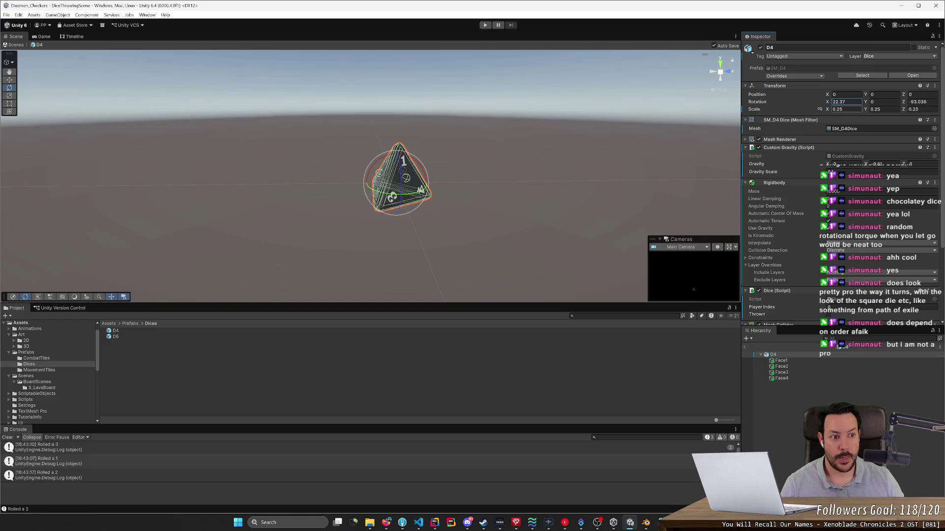
{"action": "type", "text": "22"}
{"action": "left_click", "coordinate": [460, 196]}
{"action": "mouse_move", "coordinate": [461, 196]}
{"action": "left_mouse_down"}
{"action": "mouse_move", "coordinate": [441, 173]}
{"action": "mouse_move", "coordinate": [445, 187]}
{"action": "mouse_move", "coordinate": [552, 200]}
{"action": "mouse_move", "coordinate": [623, 227]}
{"action": "left_mouse_up"}
{"action": "left_click", "coordinate": [471, 237]}
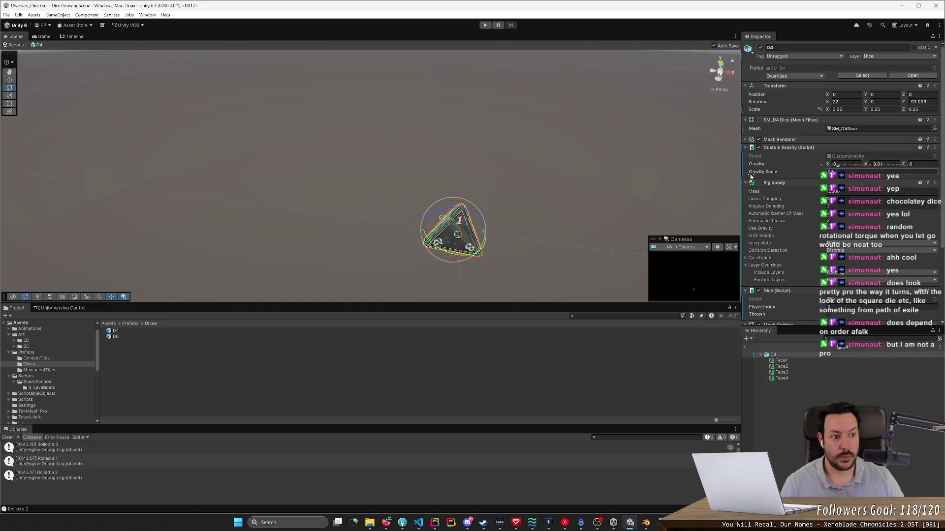
Step: Adjust the D4's Z rotation to -90, leaving it at 22, 0, -90
{"action": "mouse_move", "coordinate": [903, 103]}
{"action": "left_mouse_down"}
{"action": "mouse_move", "coordinate": [798, 101]}
{"action": "mouse_move", "coordinate": [910, 106]}
{"action": "left_mouse_up"}
{"action": "type", "text": "90"}
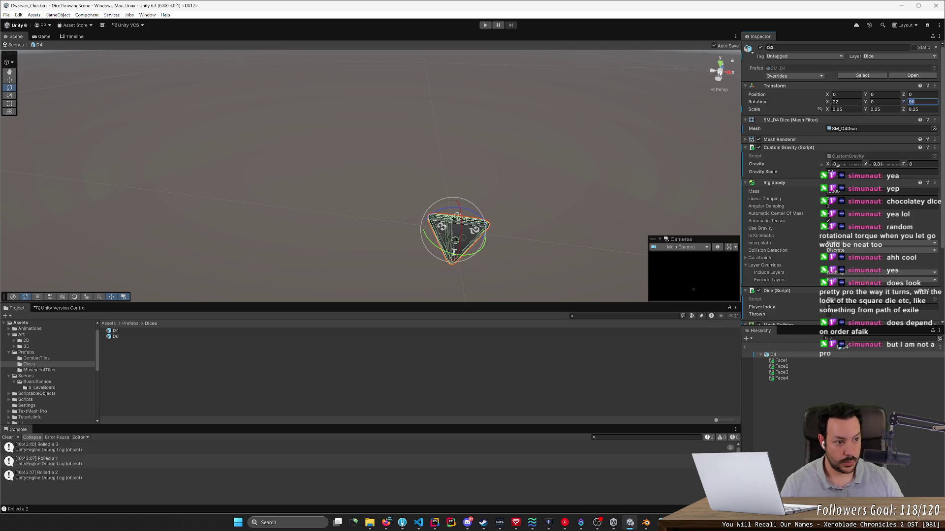
{"action": "key", "text": "Return"}
{"action": "left_click", "coordinate": [665, 199]}
{"action": "mouse_move", "coordinate": [665, 200]}
{"action": "left_mouse_down"}
{"action": "mouse_move", "coordinate": [643, 168]}
{"action": "mouse_move", "coordinate": [663, 185]}
{"action": "left_mouse_up"}
{"action": "key", "text": "alt+Tab"}
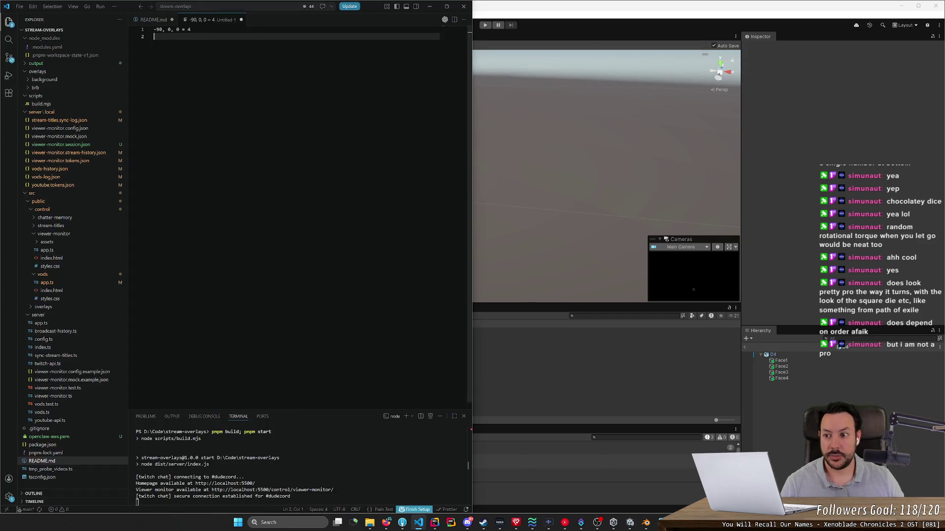
Step: Add '22, 0, -90 =' to the notes and select the D4 prefab asset in Unity
{"action": "key", "text": "alt+Tab"}
{"action": "left_click", "coordinate": [191, 330]}
{"action": "key", "text": "alt+Tab"}
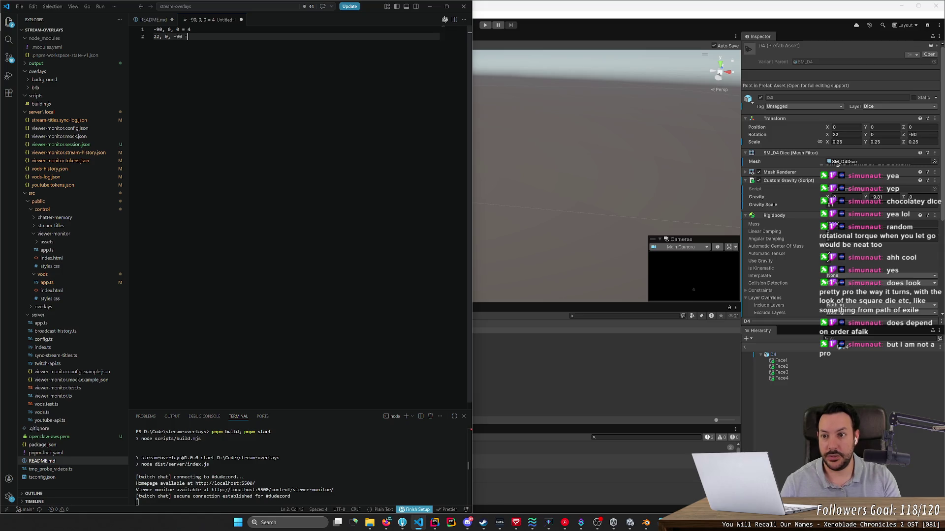
{"action": "key", "text": "alt+Tab"}
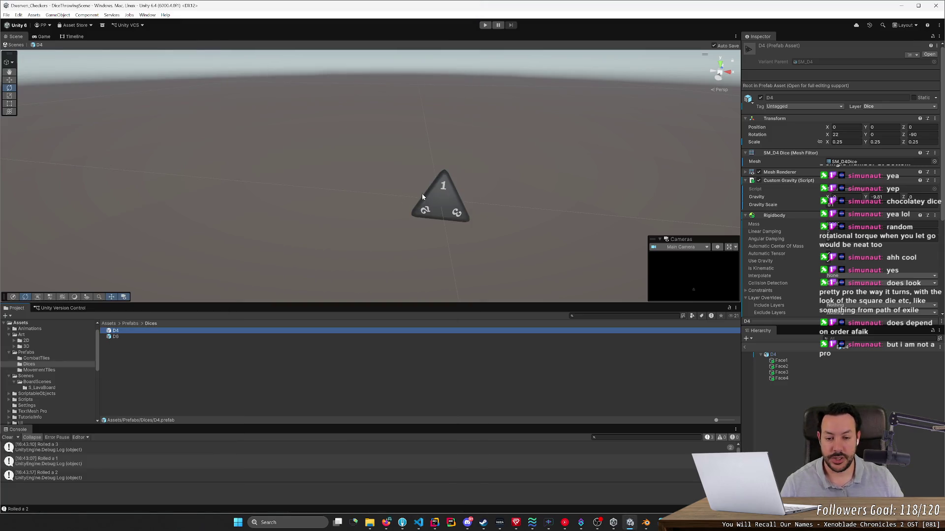
Step: Spin the D4 die and reset its Y rotation to 0
{"action": "left_click", "coordinate": [418, 197]}
{"action": "mouse_move", "coordinate": [475, 239]}
{"action": "left_mouse_down"}
{"action": "mouse_move", "coordinate": [523, 255]}
{"action": "mouse_move", "coordinate": [453, 233]}
{"action": "mouse_move", "coordinate": [477, 238]}
{"action": "left_mouse_up"}
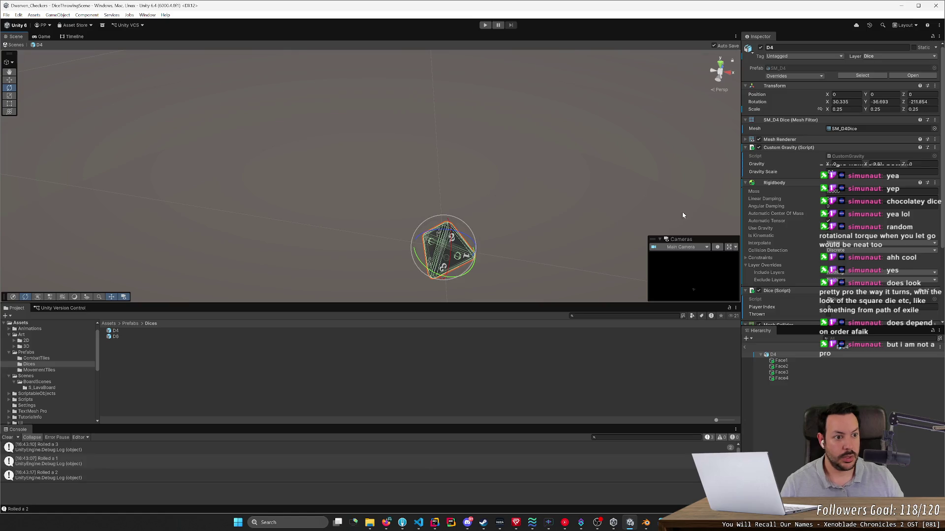
{"action": "double_click", "coordinate": [921, 102]}
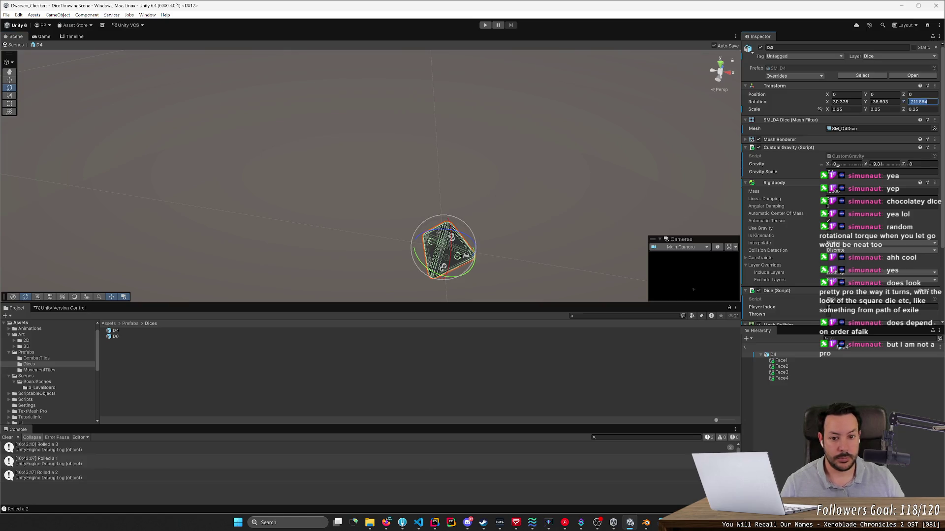
{"action": "type", "text": "0"}
{"action": "key", "text": "Escape"}
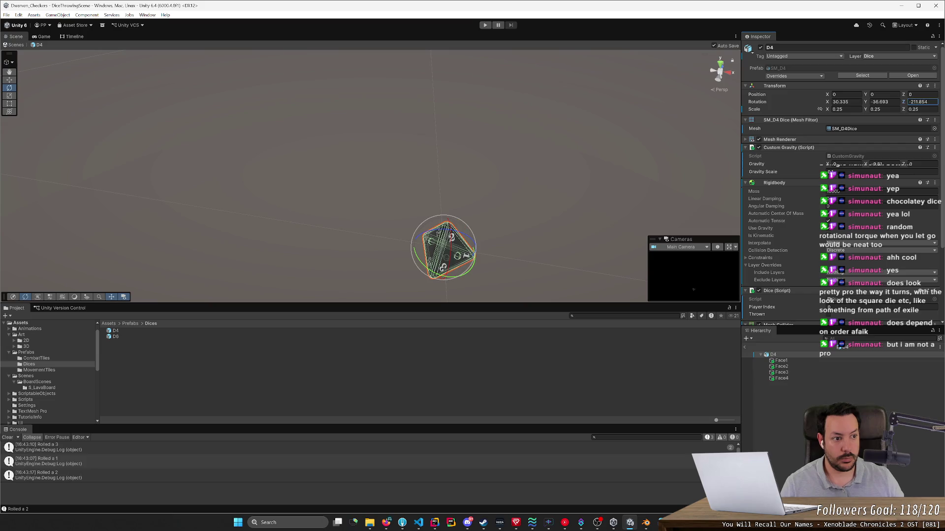
{"action": "left_click", "coordinate": [845, 102]}
{"action": "type", "text": "0"}
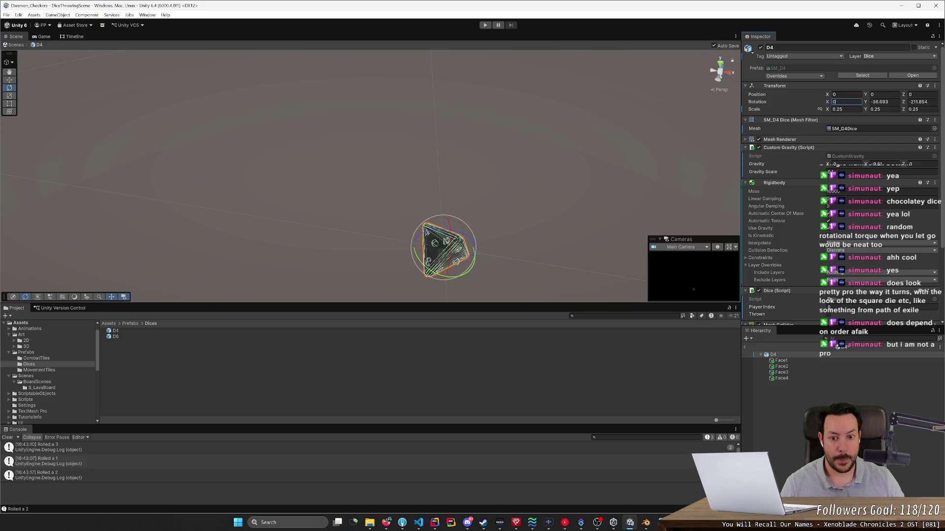
{"action": "key", "text": "Tab"}
{"action": "type", "text": "0"}
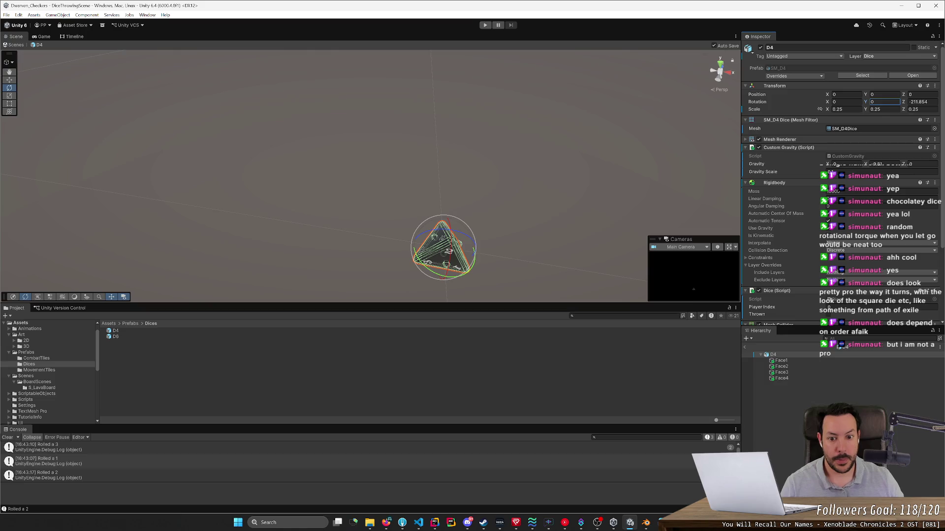
Step: Try a Z rotation around -232 and return the X rotation to 22
{"action": "mouse_move", "coordinate": [506, 259]}
{"action": "left_mouse_down"}
{"action": "mouse_move", "coordinate": [527, 257]}
{"action": "mouse_move", "coordinate": [558, 224]}
{"action": "left_mouse_up"}
{"action": "key", "text": "f"}
{"action": "left_click", "coordinate": [905, 102]}
{"action": "type", "text": "-232.9"}
{"action": "key", "text": "BackSpace"}
{"action": "key", "text": "BackSpace"}
{"action": "key", "text": "BackSpace"}
{"action": "type", "text": "2.8"}
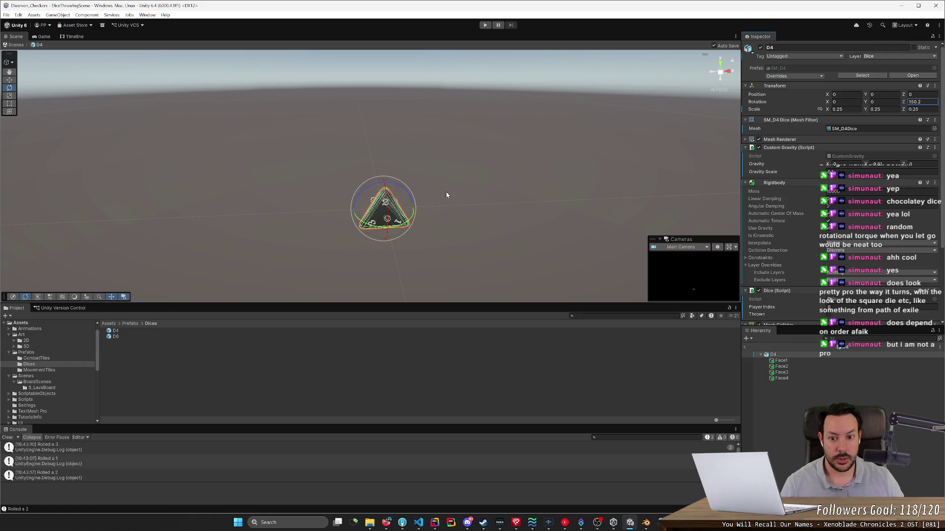
{"action": "left_click", "coordinate": [473, 193]}
{"action": "mouse_move", "coordinate": [473, 193]}
{"action": "left_mouse_down"}
{"action": "mouse_move", "coordinate": [462, 169]}
{"action": "mouse_move", "coordinate": [636, 154]}
{"action": "left_mouse_up"}
{"action": "left_click", "coordinate": [428, 167]}
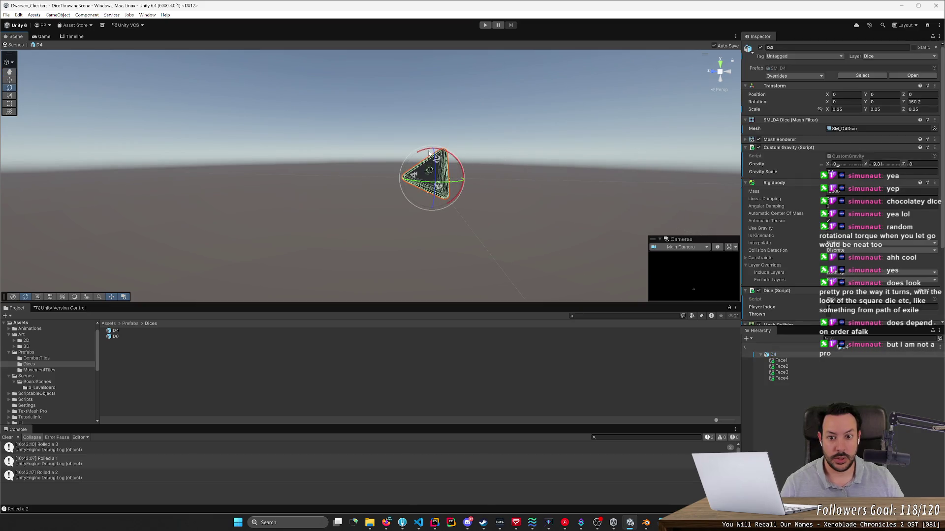
{"action": "left_click_drag", "start_coordinate": [428, 152], "coordinate": [416, 154]}
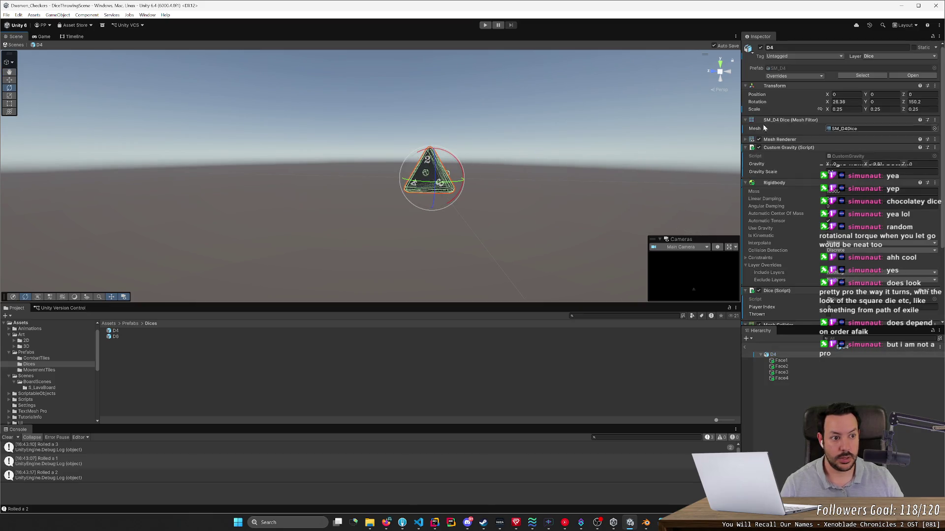
{"action": "type", "text": "22"}
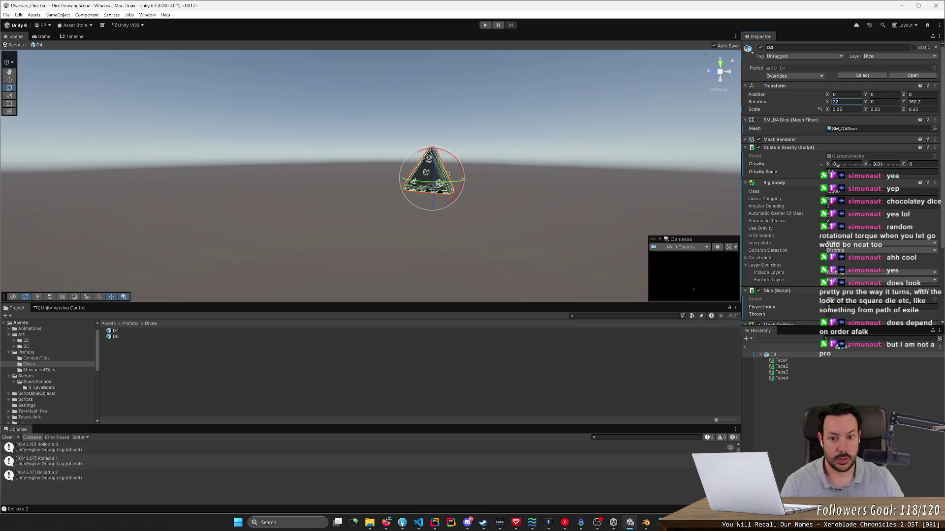
Step: Set the D4's Z rotation to 160, then settle on 150
{"action": "left_click", "coordinate": [699, 123]}
{"action": "mouse_move", "coordinate": [699, 123]}
{"action": "left_mouse_down"}
{"action": "mouse_move", "coordinate": [552, 157]}
{"action": "mouse_move", "coordinate": [532, 177]}
{"action": "left_mouse_up"}
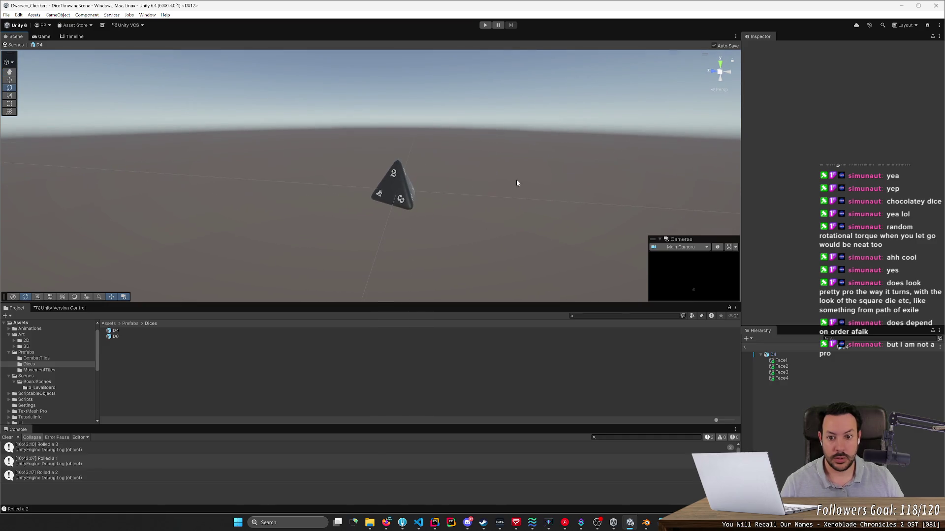
{"action": "left_click", "coordinate": [386, 195]}
{"action": "left_click", "coordinate": [918, 102]}
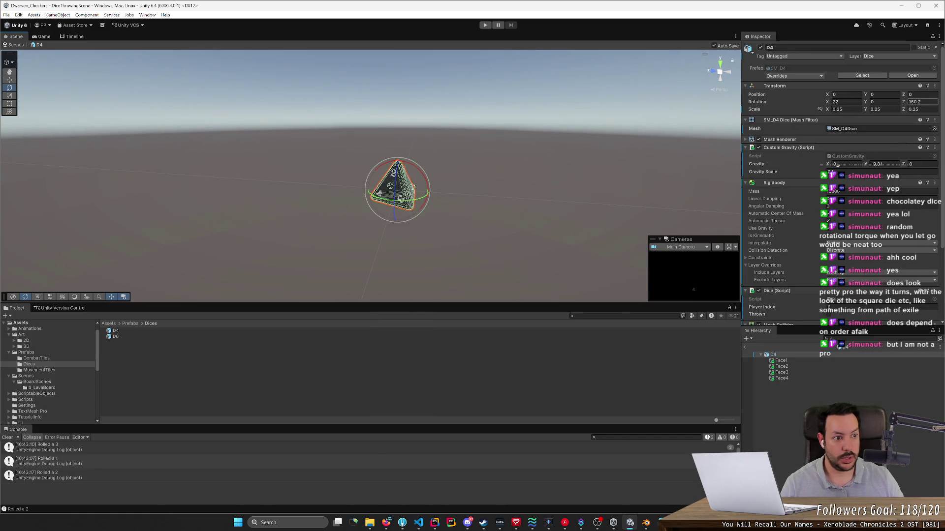
{"action": "type", "text": "160"}
{"action": "left_click", "coordinate": [640, 213]}
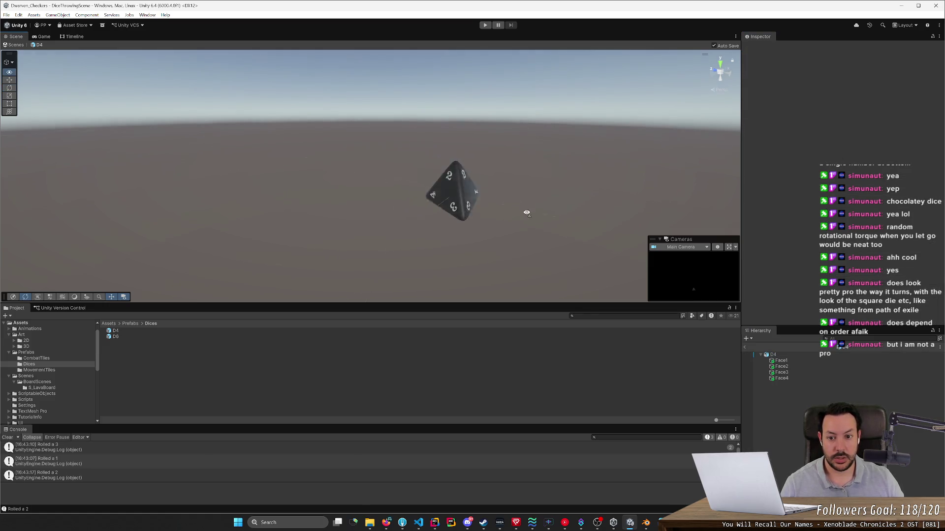
{"action": "left_click", "coordinate": [329, 227]}
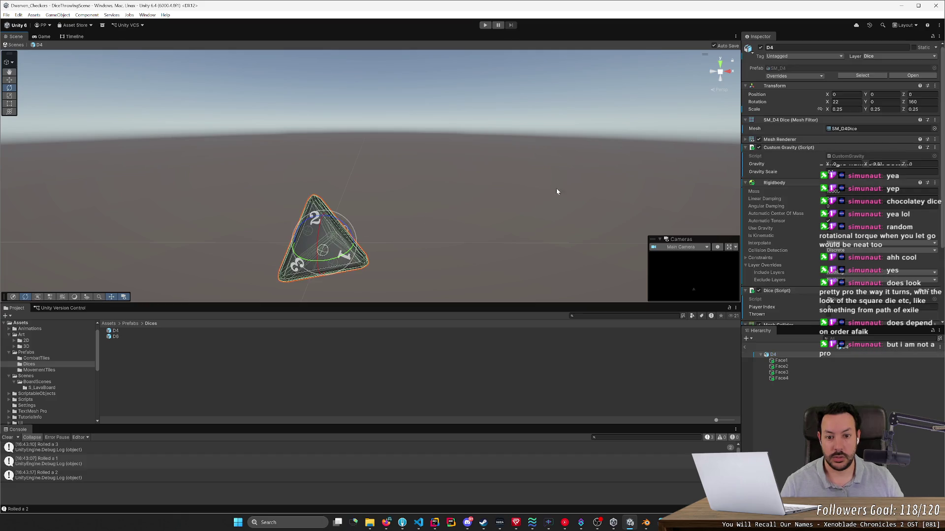
{"action": "left_click_drag", "start_coordinate": [905, 103], "coordinate": [894, 102]}
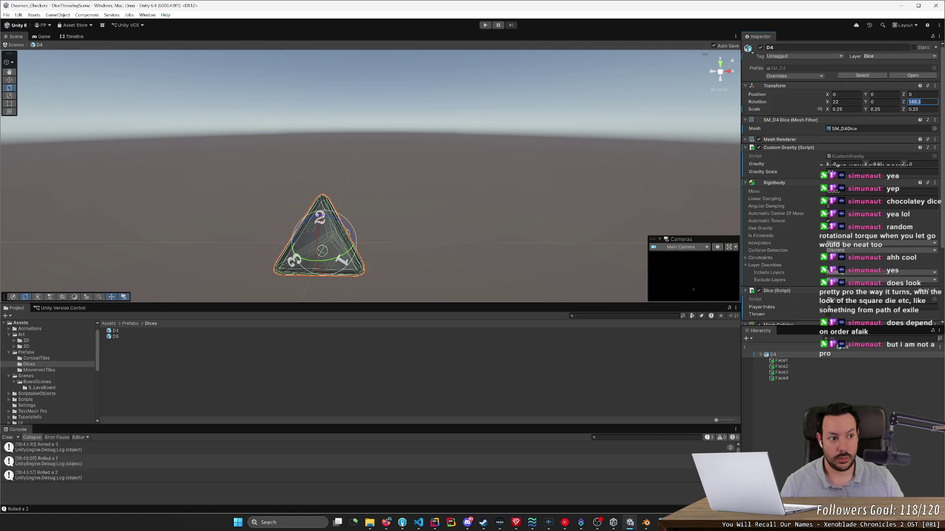
{"action": "type", "text": "150"}
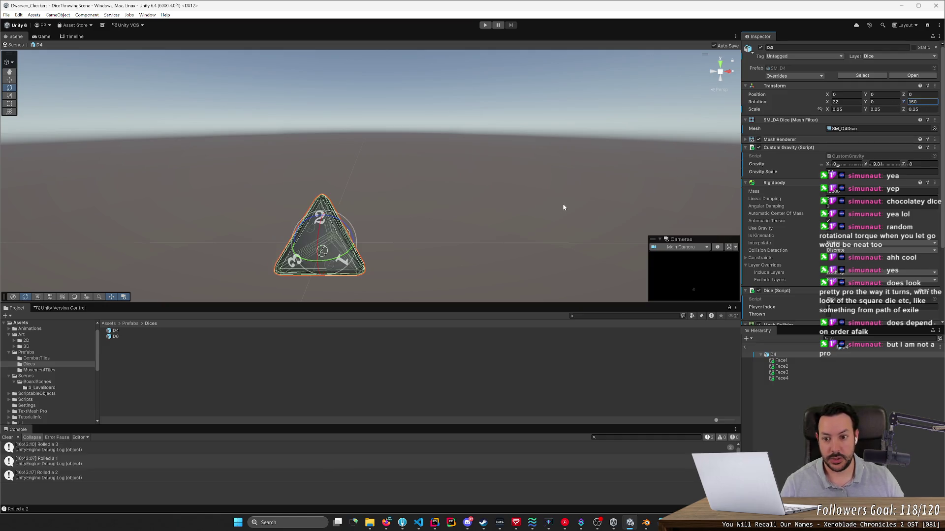
{"action": "key", "text": "Return"}
{"action": "key", "text": "f"}
{"action": "left_click", "coordinate": [381, 218]}
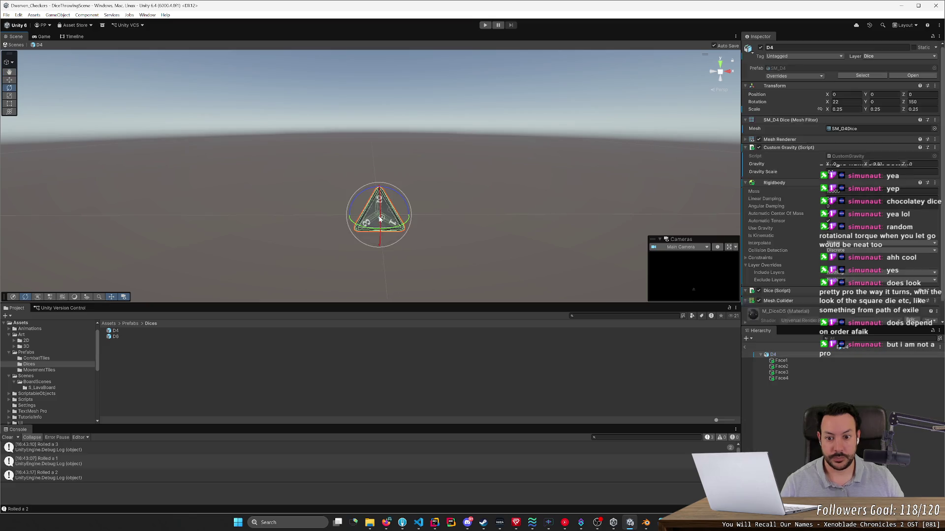
{"action": "key", "text": "alt+Tab"}
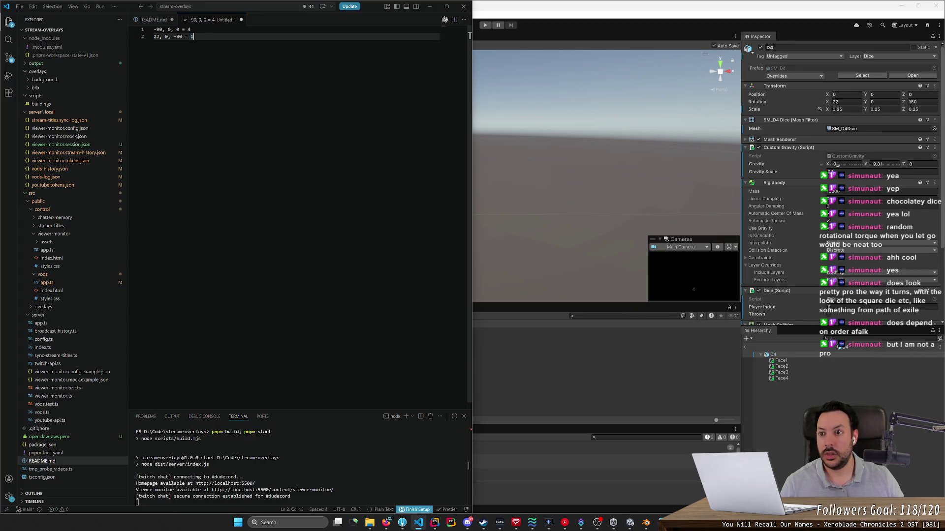
Step: Duplicate a notes line and edit the copy to read '22, 0, 150 = 2'
{"action": "key", "text": "shift+alt+Down"}
{"action": "key", "text": "shift+alt+Down"}
{"action": "left_click", "coordinate": [194, 43]}
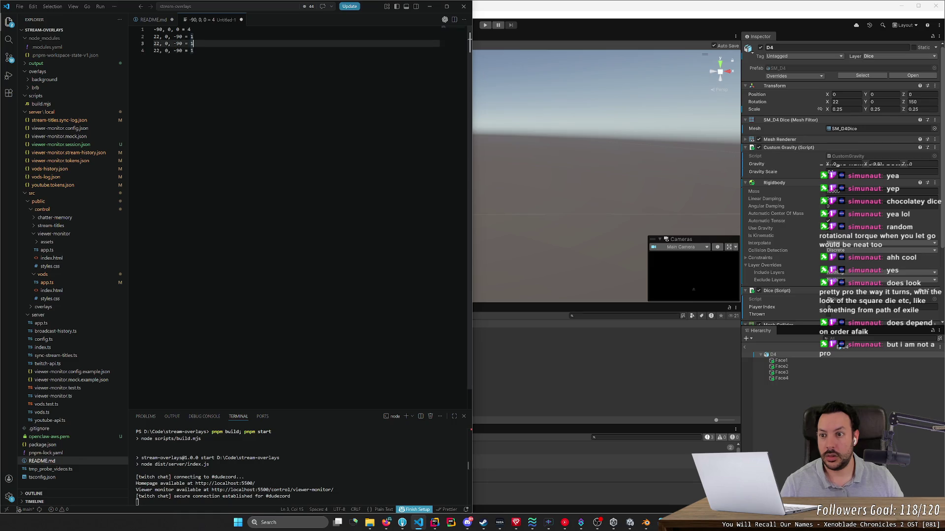
{"action": "key", "text": "shift+Left"}
{"action": "type", "text": "2"}
{"action": "key", "text": "Left"}
{"action": "key", "text": "Left"}
{"action": "key", "text": "Left"}
{"action": "key", "text": "shift+Left"}
{"action": "key", "text": "shift+Left"}
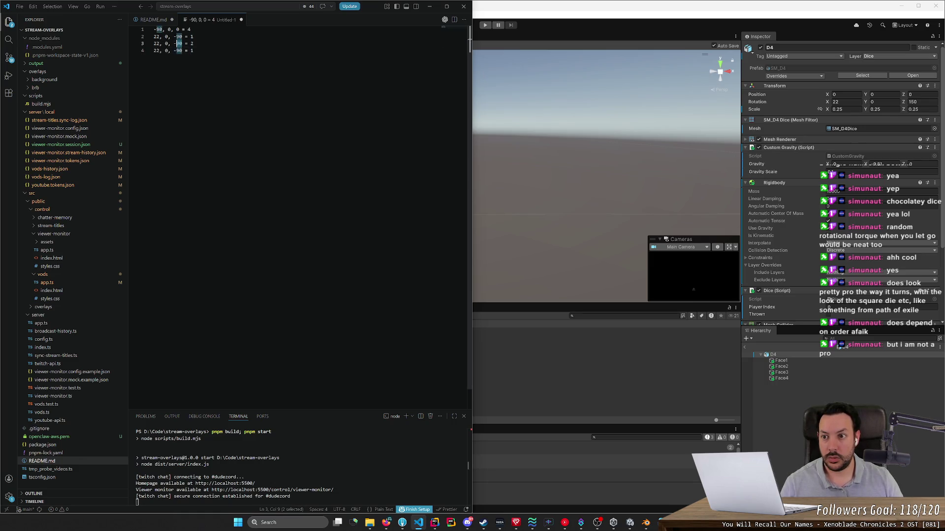
{"action": "type", "text": "150"}
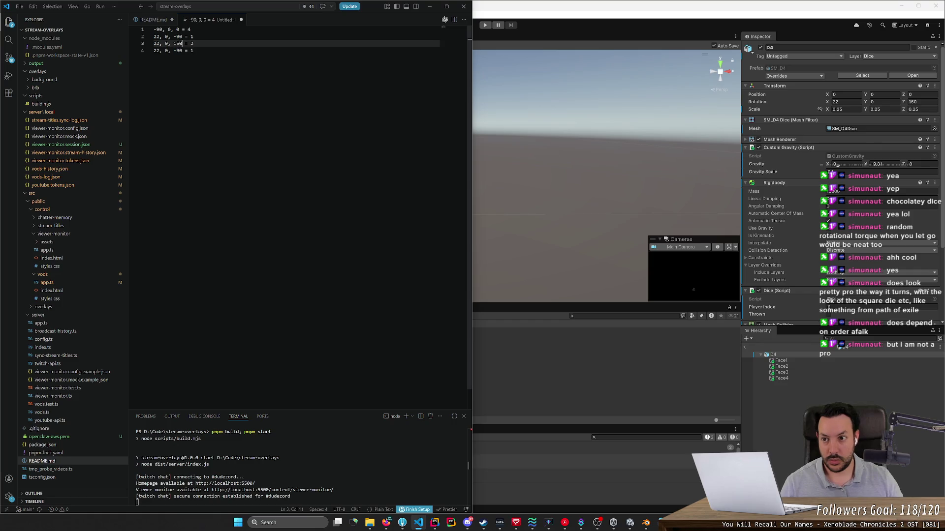
Step: Move the '-90, 0, 0 = 4' entry to the end of the notes and return to Unity
{"action": "key", "text": "Down"}
{"action": "key", "text": "ctrl+shift+k"}
{"action": "key", "text": "ctrl+Home"}
{"action": "key", "text": "shift+End"}
{"action": "key", "text": "Delete"}
{"action": "key", "text": "ctrl+End"}
{"action": "key", "text": "Return"}
{"action": "key", "text": "Return"}
{"action": "type", "text": "-90, 0, 0 = 4"}
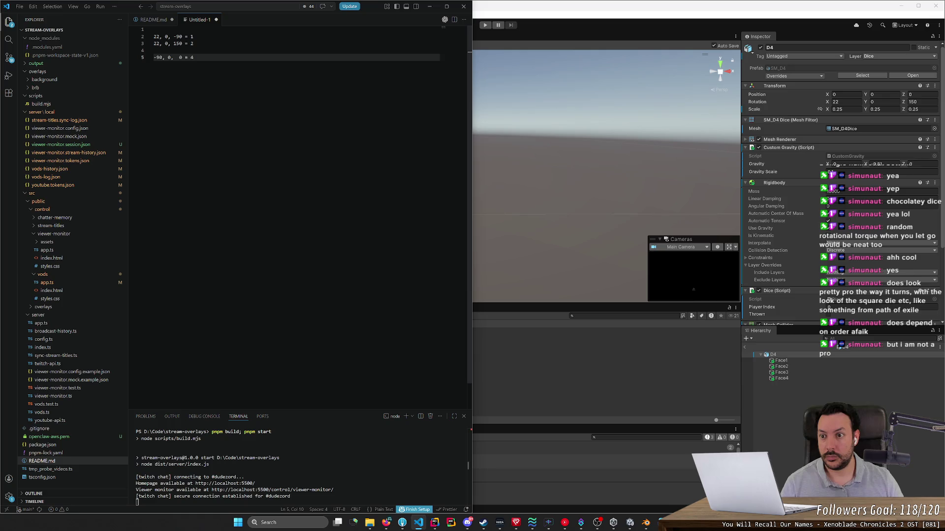
{"action": "left_click", "coordinate": [154, 29]}
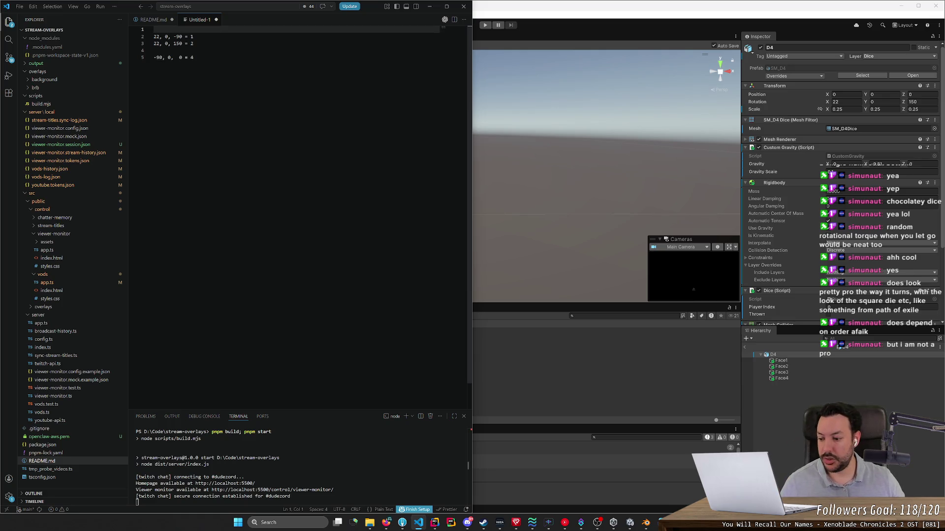
{"action": "left_click", "coordinate": [526, 35]}
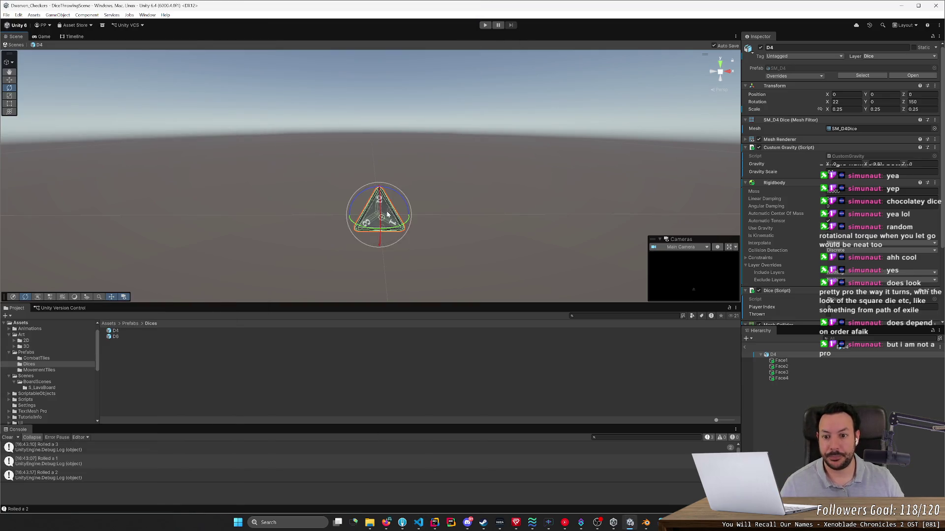
Step: Rotate the D4 die and enter Y 0 and Z 30 in its Inspector rotation
{"action": "mouse_move", "coordinate": [386, 214]}
{"action": "left_mouse_down"}
{"action": "mouse_move", "coordinate": [412, 197]}
{"action": "mouse_move", "coordinate": [449, 228]}
{"action": "mouse_move", "coordinate": [376, 212]}
{"action": "mouse_move", "coordinate": [402, 197]}
{"action": "left_mouse_up"}
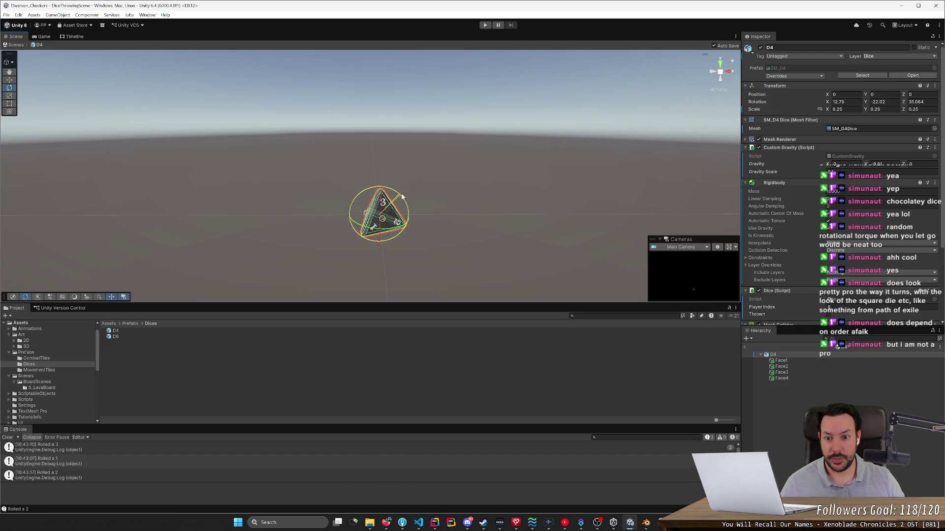
{"action": "left_click", "coordinate": [545, 193]}
{"action": "left_click", "coordinate": [398, 221]}
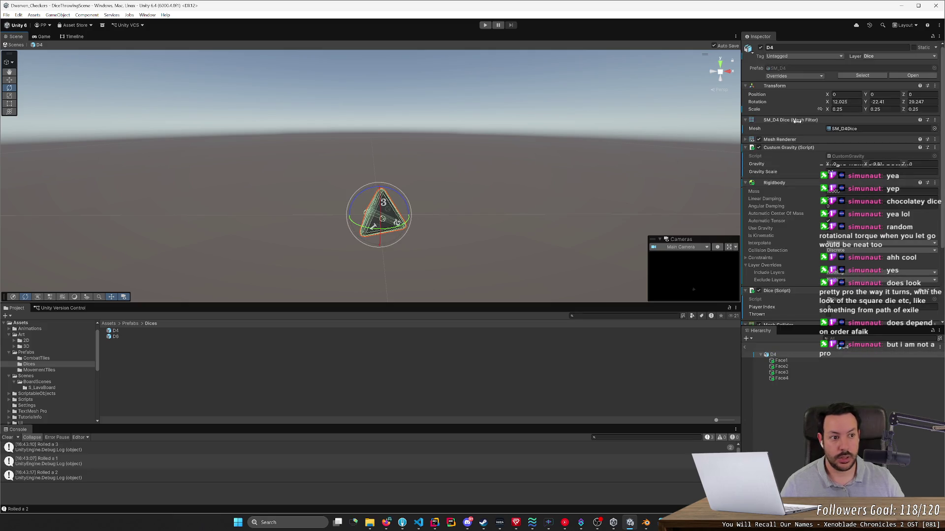
{"action": "left_click", "coordinate": [845, 102]}
{"action": "type", "text": "0"}
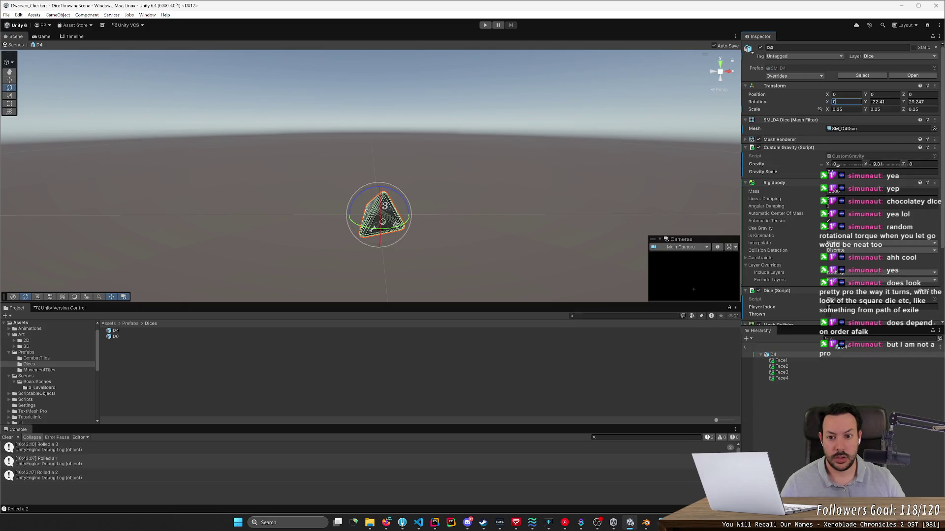
{"action": "left_click", "coordinate": [893, 102]}
{"action": "left_click", "coordinate": [924, 103]}
{"action": "type", "text": "30"}
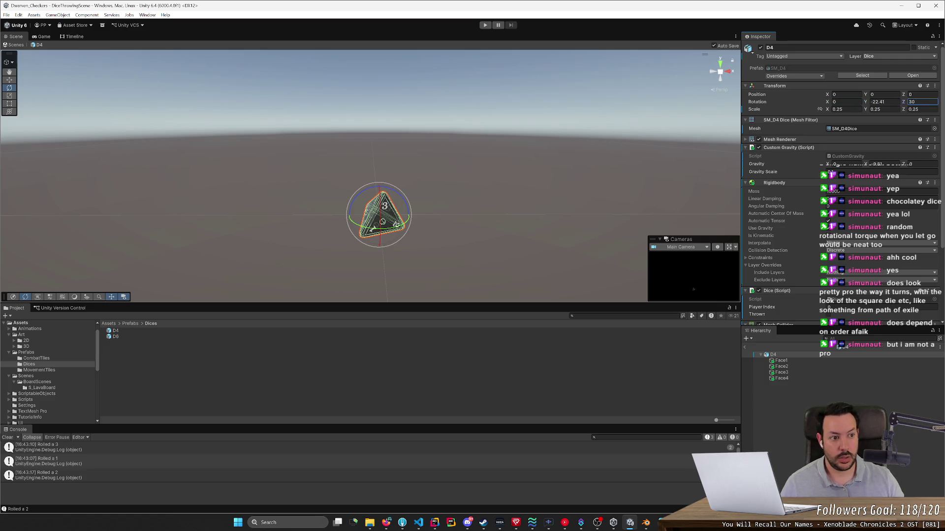
{"action": "mouse_move", "coordinate": [865, 104]}
{"action": "left_mouse_down"}
{"action": "mouse_move", "coordinate": [899, 127]}
{"action": "mouse_move", "coordinate": [31, 142]}
{"action": "mouse_move", "coordinate": [916, 144]}
{"action": "mouse_move", "coordinate": [21, 146]}
{"action": "left_mouse_up"}
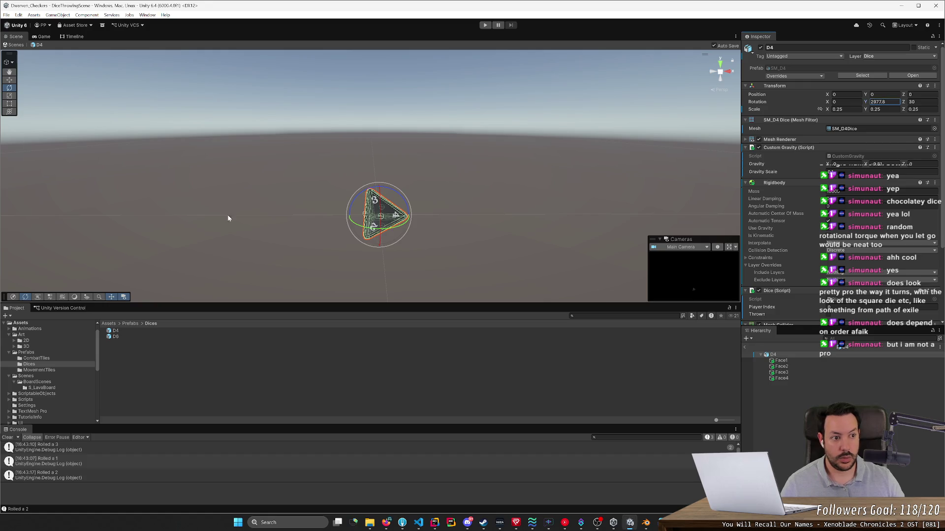
{"action": "type", "text": "0"}
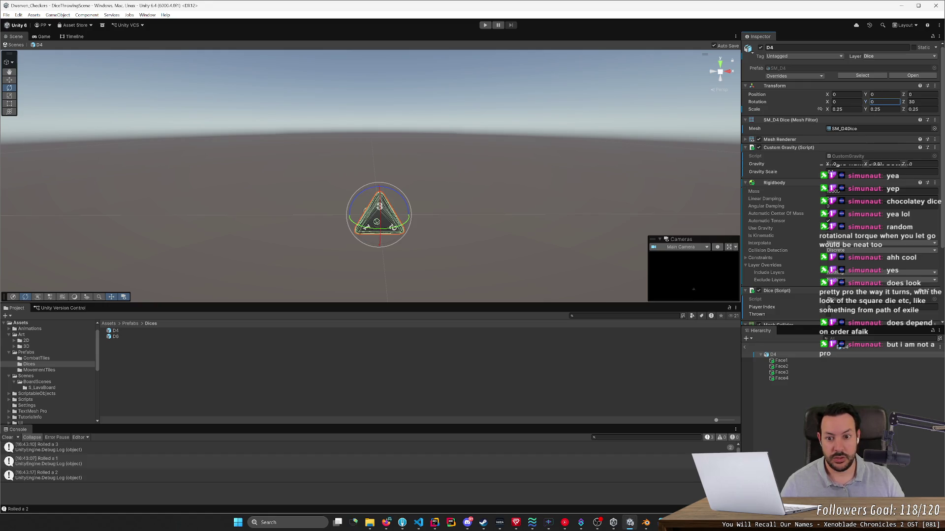
Step: Set the D4's X rotation to 22, giving 22, 0, 30 with face 3 up
{"action": "mouse_move", "coordinate": [134, 259]}
{"action": "left_mouse_down"}
{"action": "mouse_move", "coordinate": [437, 226]}
{"action": "mouse_move", "coordinate": [426, 232]}
{"action": "mouse_move", "coordinate": [385, 219]}
{"action": "left_mouse_up"}
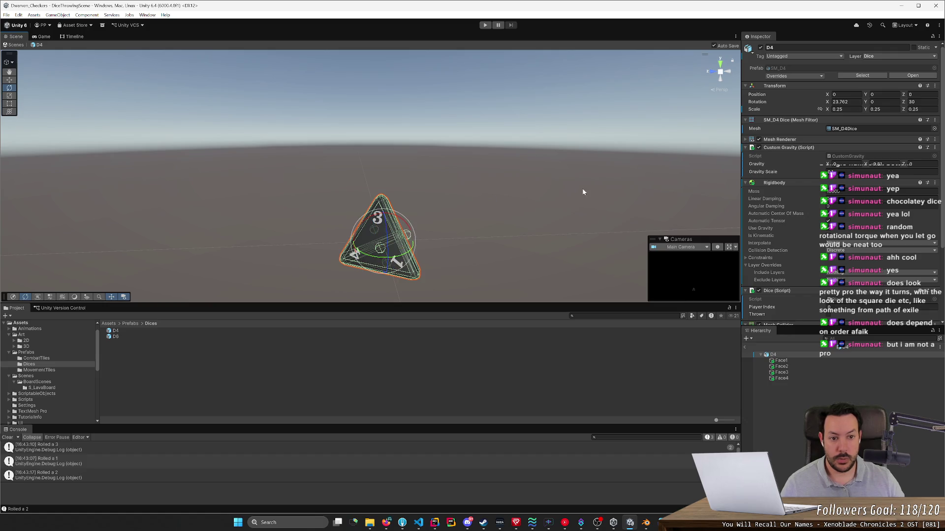
{"action": "left_click", "coordinate": [845, 102]}
{"action": "type", "text": "22"}
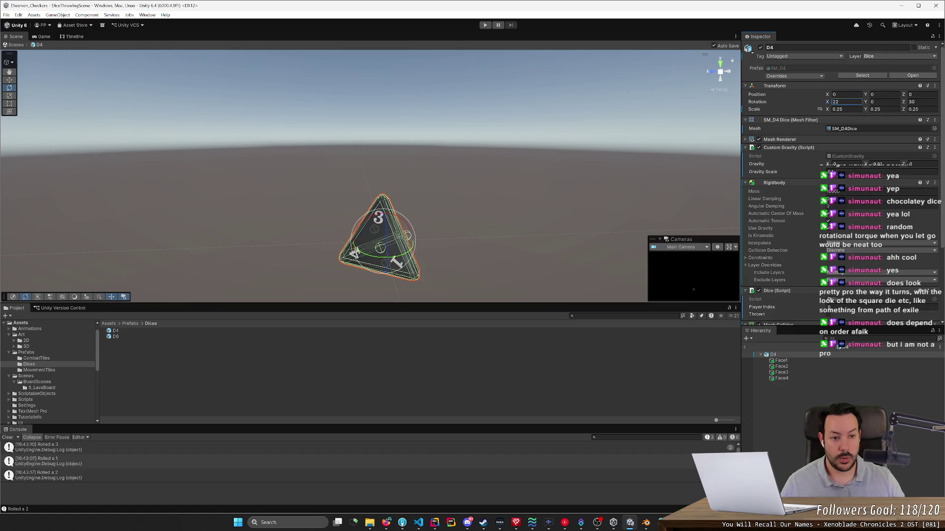
{"action": "mouse_move", "coordinate": [905, 104]}
{"action": "left_mouse_down"}
{"action": "mouse_move", "coordinate": [799, 113]}
{"action": "mouse_move", "coordinate": [903, 118]}
{"action": "left_mouse_up"}
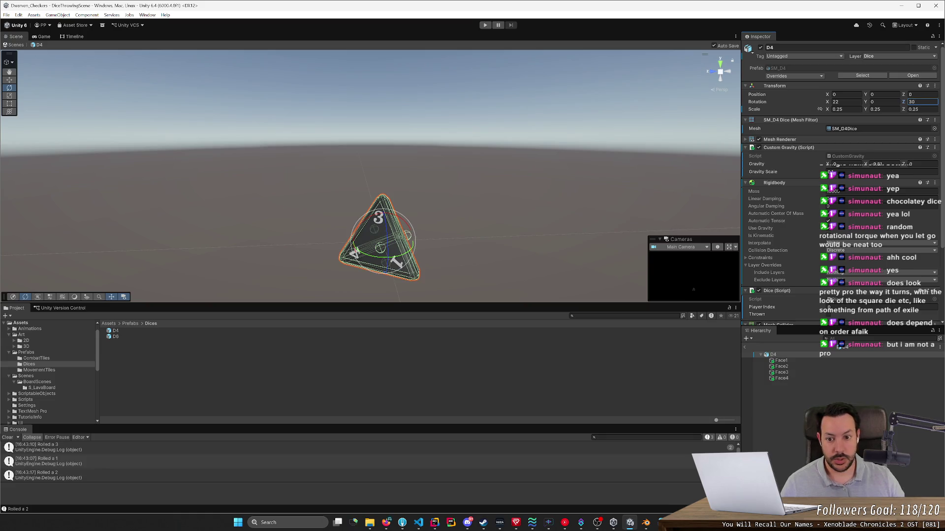
{"action": "left_click", "coordinate": [553, 199]}
{"action": "mouse_move", "coordinate": [553, 199]}
{"action": "left_mouse_down"}
{"action": "mouse_move", "coordinate": [409, 210]}
{"action": "mouse_move", "coordinate": [379, 223]}
{"action": "mouse_move", "coordinate": [358, 218]}
{"action": "left_mouse_up"}
{"action": "key", "text": "alt+Tab"}
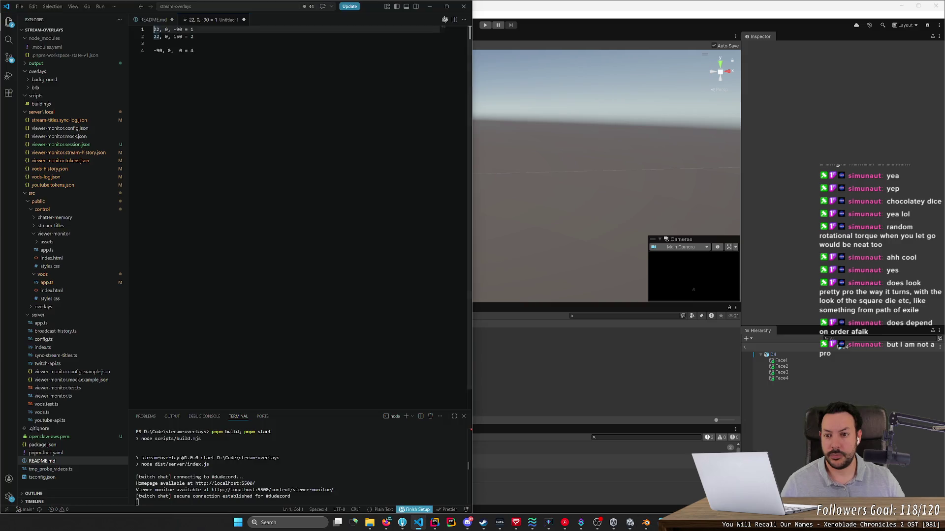
Step: Duplicate the face-2 line and change the copy's face number to 3, checking the die in Unity
{"action": "left_click", "coordinate": [193, 36]}
{"action": "key", "text": "shift+alt+Down"}
{"action": "key", "text": "shift+alt+Down"}
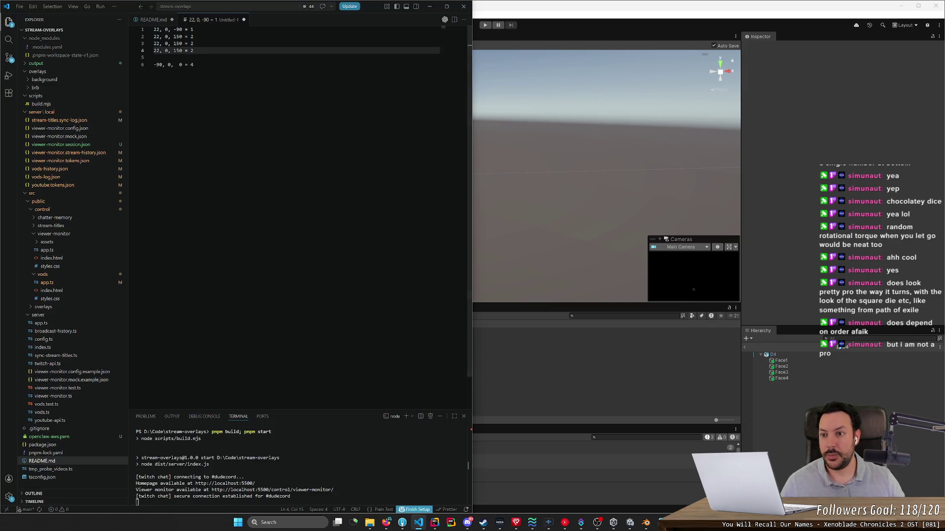
{"action": "key", "text": "ctrl+z"}
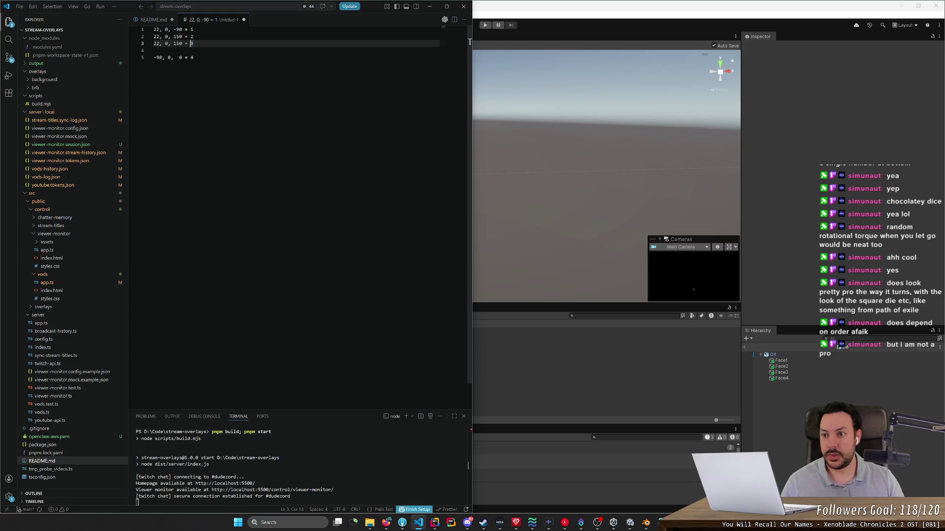
{"action": "key", "text": "BackSpace"}
{"action": "key", "text": "BackSpace"}
{"action": "type", "text": "33"}
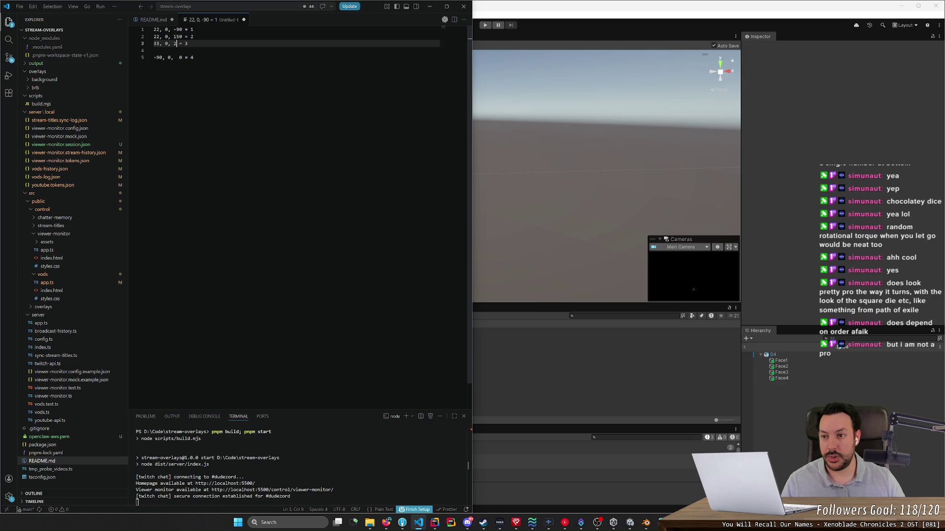
{"action": "left_click", "coordinate": [790, 305]}
{"action": "left_click", "coordinate": [784, 356]}
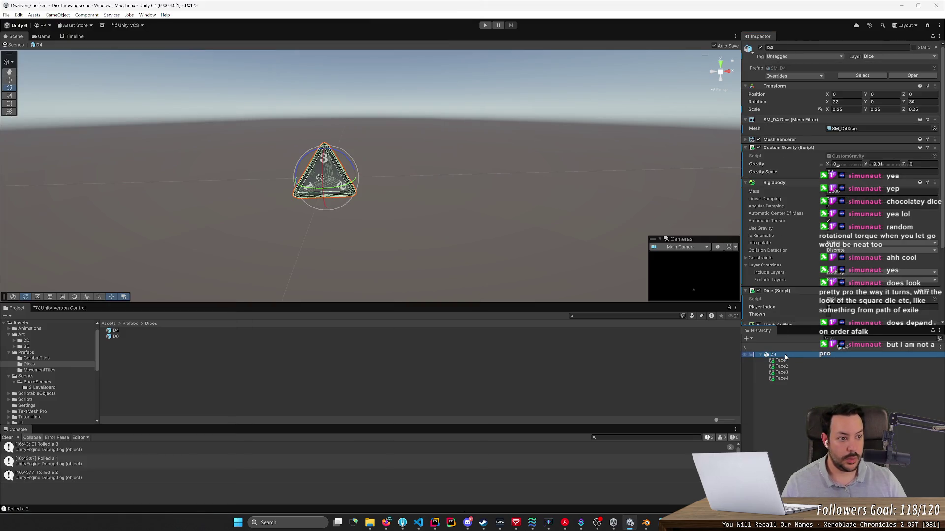
{"action": "key", "text": "alt+Tab"}
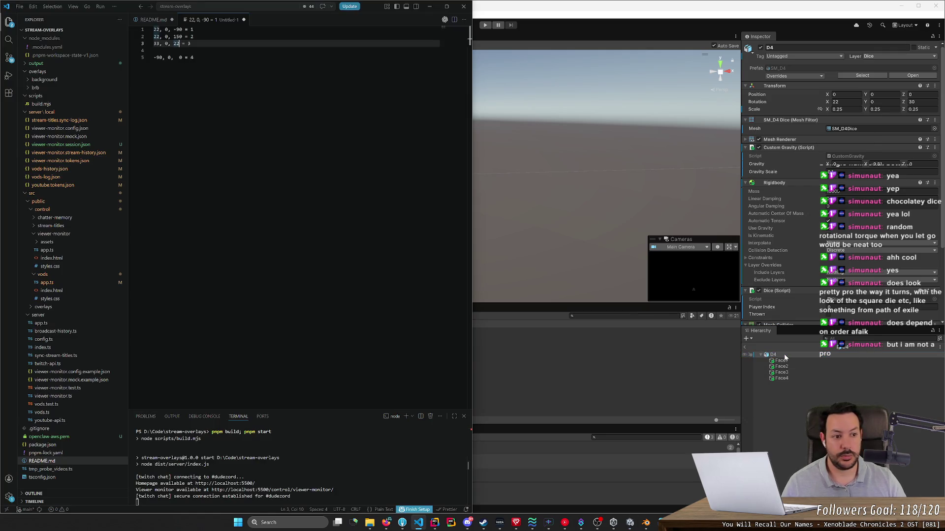
{"action": "key", "text": "alt+Tab"}
{"action": "key", "text": "alt+Tab"}
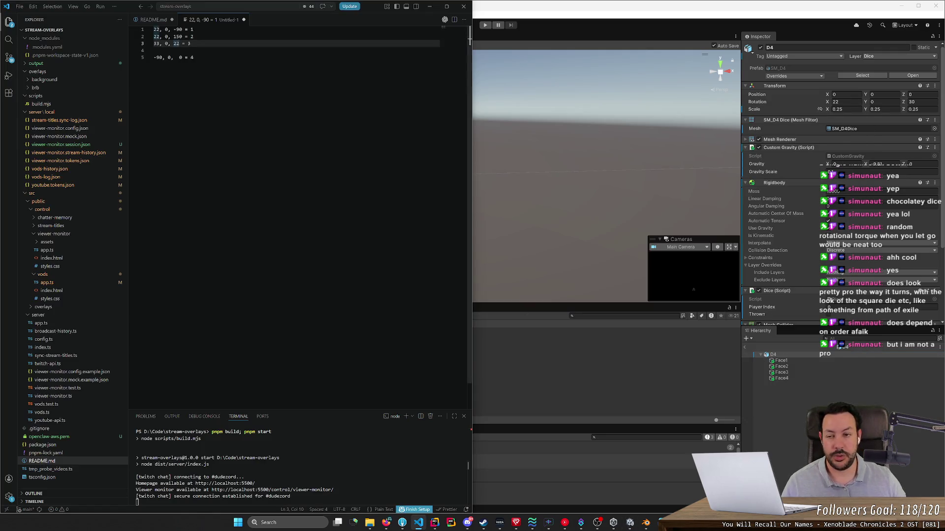
Step: Edit the new line's rotation values so it reads '22, 0, 30 = 3'
{"action": "key", "text": "Home"}
{"action": "key", "text": "shift+Right"}
{"action": "key", "text": "shift+Right"}
{"action": "type", "text": "22"}
{"action": "type", "text": "30"}
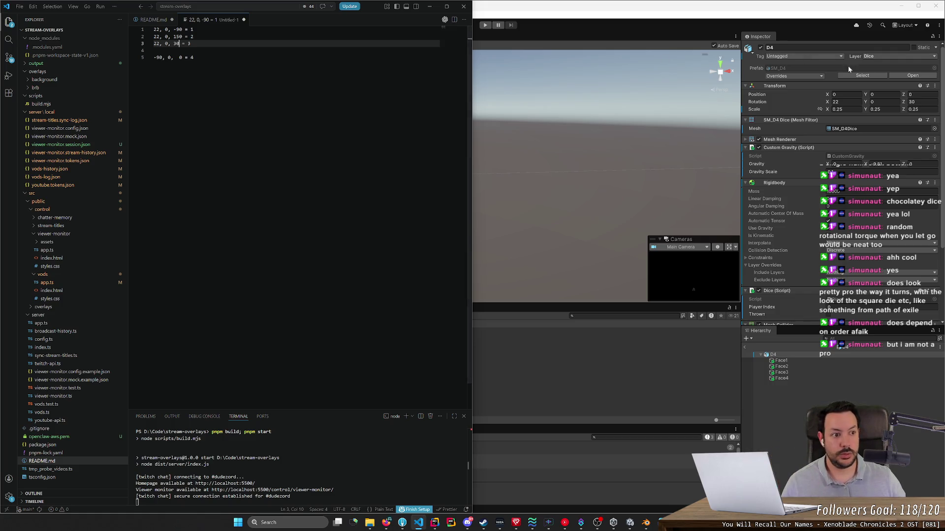
{"action": "left_click", "coordinate": [873, 376]}
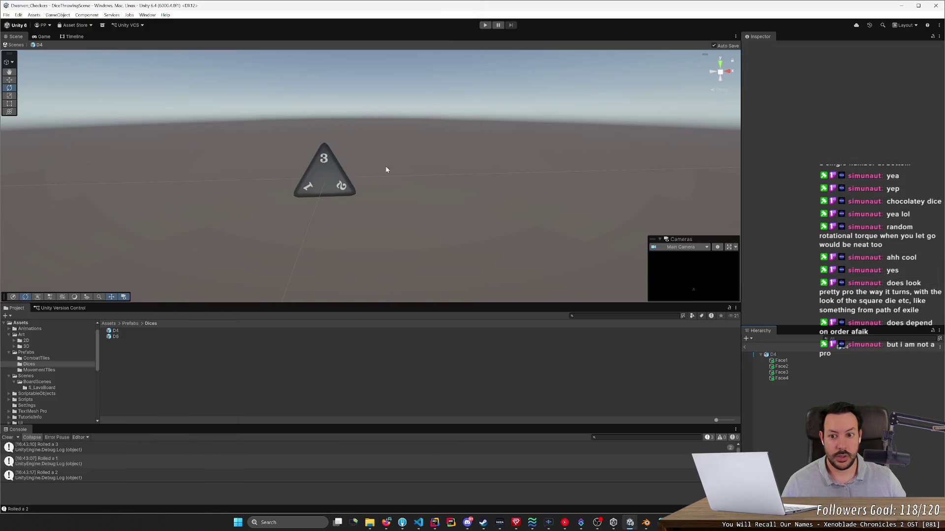
Step: Drag the D4's Rotation Z back and forth until it reads about 22, 0, 153
{"action": "left_click", "coordinate": [353, 184]}
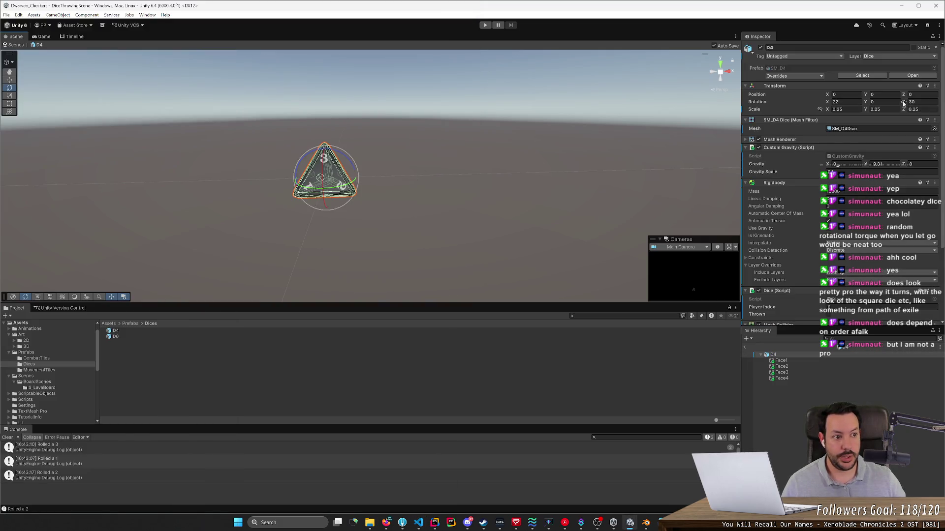
{"action": "mouse_move", "coordinate": [904, 103]}
{"action": "left_mouse_down"}
{"action": "mouse_move", "coordinate": [938, 111]}
{"action": "mouse_move", "coordinate": [23, 128]}
{"action": "mouse_move", "coordinate": [104, 164]}
{"action": "mouse_move", "coordinate": [2, 148]}
{"action": "mouse_move", "coordinate": [675, 207]}
{"action": "mouse_move", "coordinate": [7, 217]}
{"action": "mouse_move", "coordinate": [837, 259]}
{"action": "mouse_move", "coordinate": [610, 264]}
{"action": "mouse_move", "coordinate": [894, 274]}
{"action": "mouse_move", "coordinate": [19, 272]}
{"action": "mouse_move", "coordinate": [911, 271]}
{"action": "mouse_move", "coordinate": [728, 253]}
{"action": "left_mouse_up"}
{"action": "mouse_move", "coordinate": [739, 254]}
{"action": "left_mouse_down"}
{"action": "mouse_move", "coordinate": [300, 261]}
{"action": "mouse_move", "coordinate": [464, 264]}
{"action": "mouse_move", "coordinate": [153, 250]}
{"action": "mouse_move", "coordinate": [187, 257]}
{"action": "mouse_move", "coordinate": [37, 259]}
{"action": "mouse_move", "coordinate": [777, 121]}
{"action": "left_mouse_up"}
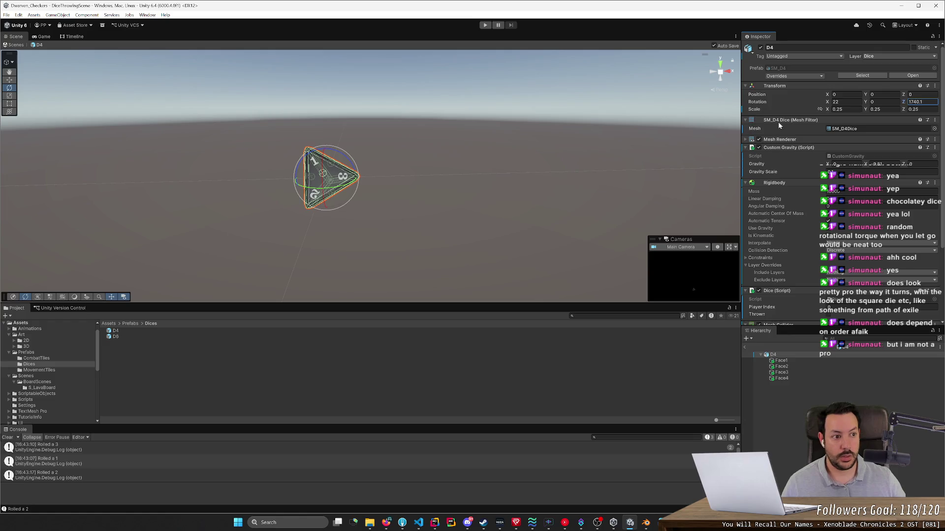
{"action": "mouse_move", "coordinate": [896, 107]}
{"action": "left_mouse_down"}
{"action": "mouse_move", "coordinate": [192, 143]}
{"action": "mouse_move", "coordinate": [700, 176]}
{"action": "mouse_move", "coordinate": [432, 192]}
{"action": "mouse_move", "coordinate": [209, 185]}
{"action": "left_mouse_up"}
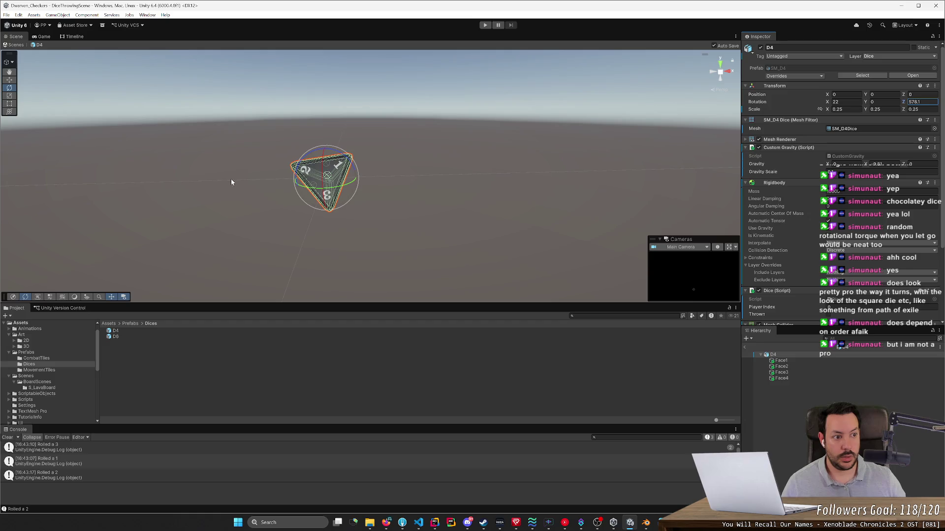
{"action": "mouse_move", "coordinate": [904, 106]}
{"action": "left_mouse_down"}
{"action": "mouse_move", "coordinate": [756, 120]}
{"action": "mouse_move", "coordinate": [778, 122]}
{"action": "left_mouse_up"}
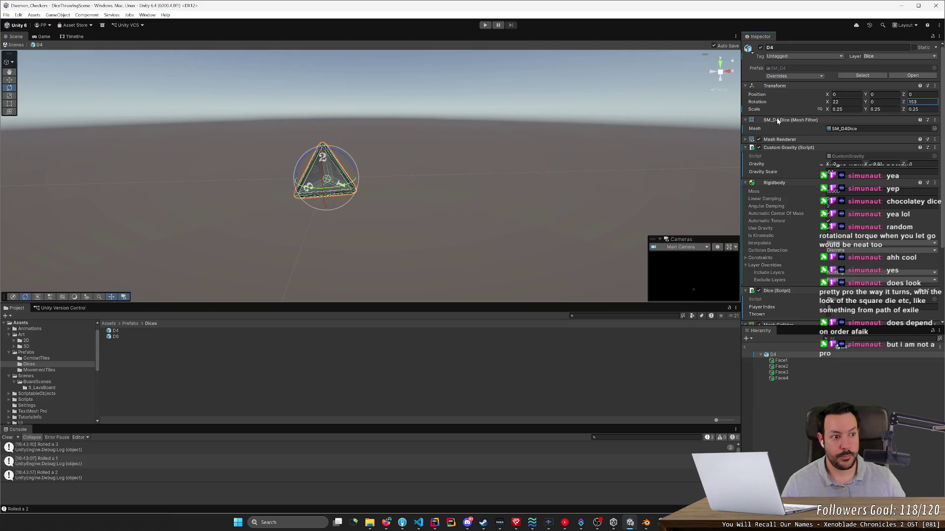
{"action": "key", "text": "alt+Tab"}
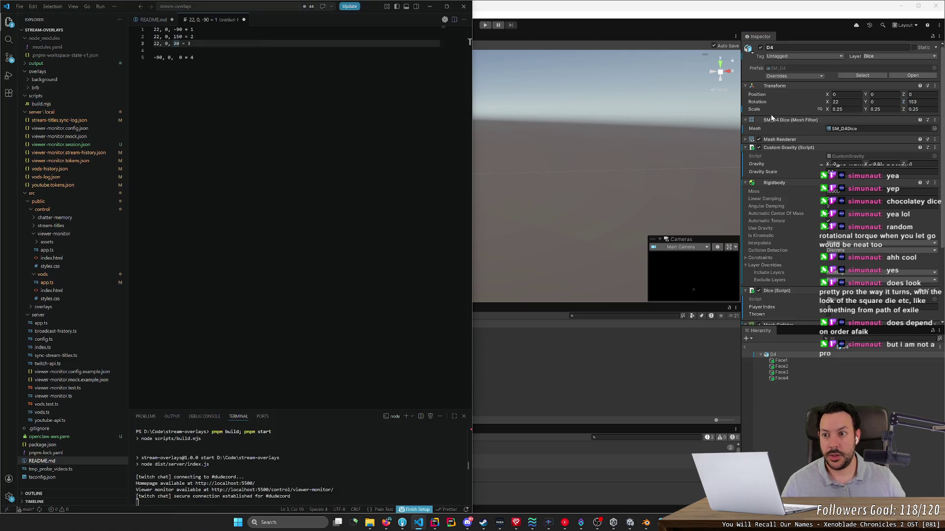
Step: Spin the D4 further around Z and enter 170 as the face-1 line's Z angle
{"action": "key", "text": "alt+Tab"}
{"action": "mouse_move", "coordinate": [904, 102]}
{"action": "left_mouse_down"}
{"action": "mouse_move", "coordinate": [928, 103]}
{"action": "mouse_move", "coordinate": [7, 115]}
{"action": "mouse_move", "coordinate": [21, 118]}
{"action": "left_mouse_up"}
{"action": "key", "text": "alt+Tab"}
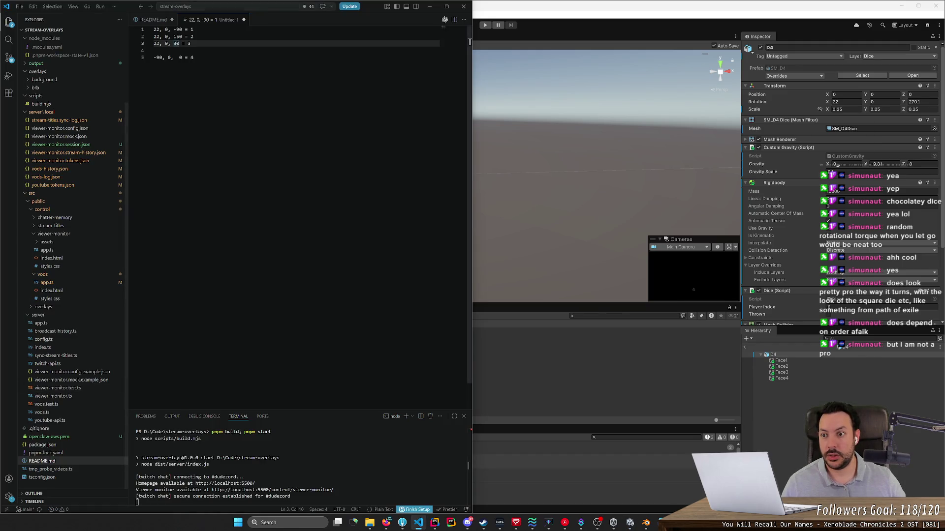
{"action": "left_click", "coordinate": [182, 29]}
{"action": "key", "text": "shift+Left"}
{"action": "key", "text": "shift+Left"}
{"action": "key", "text": "shift+Left"}
{"action": "type", "text": "170"}
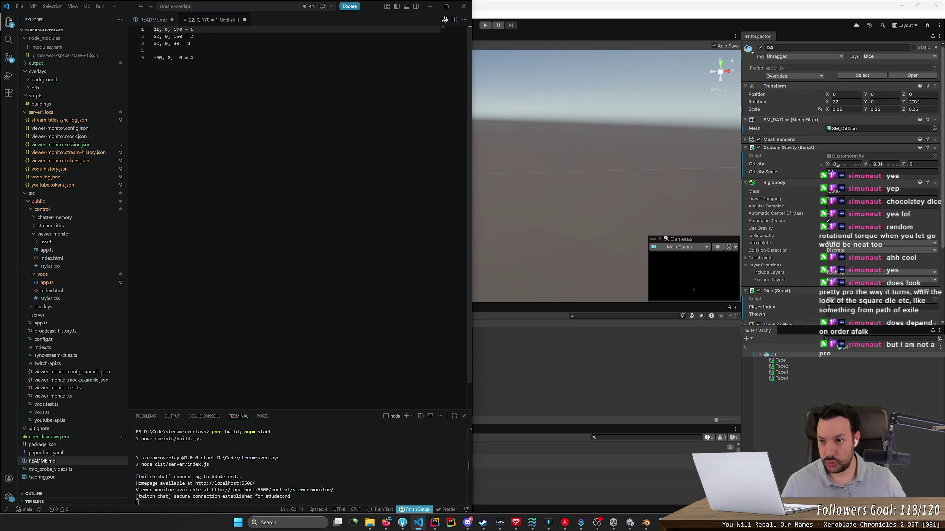
Step: Compare against Unity and correct the face-1 line to '22, 0, 270 = 1'
{"action": "key", "text": "alt+Tab"}
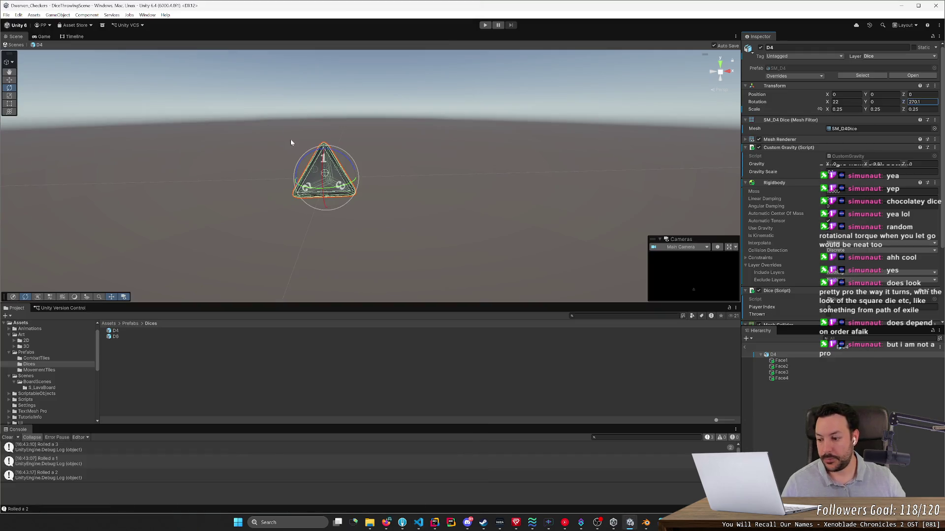
{"action": "key", "text": "alt+Tab"}
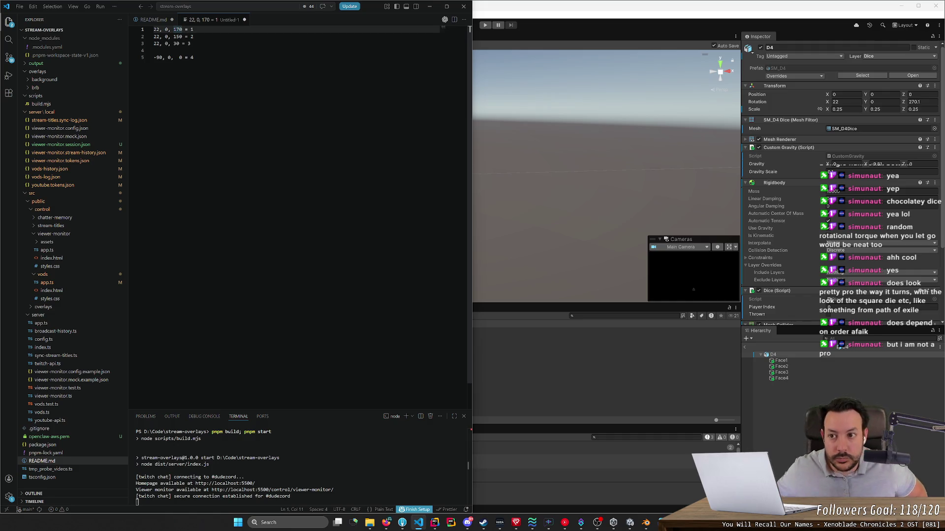
{"action": "left_click", "coordinate": [175, 29]}
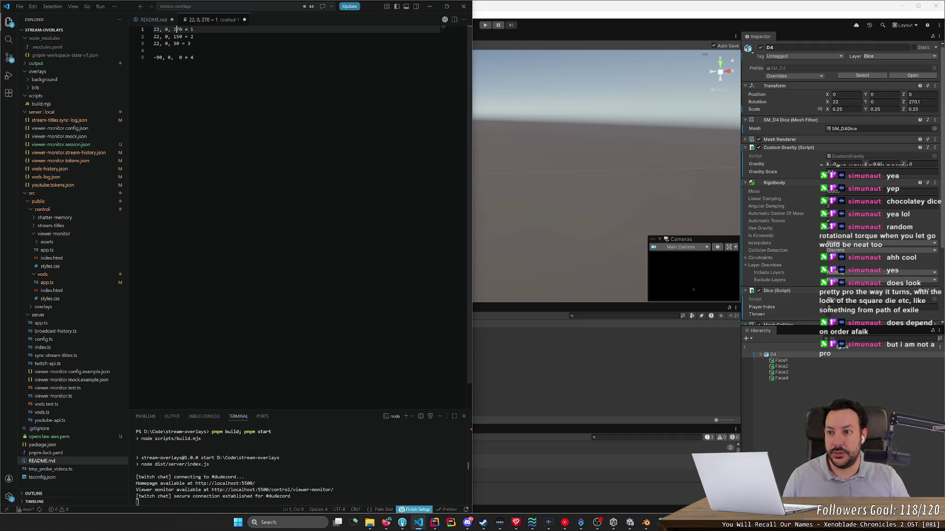
{"action": "key", "text": "alt+Tab"}
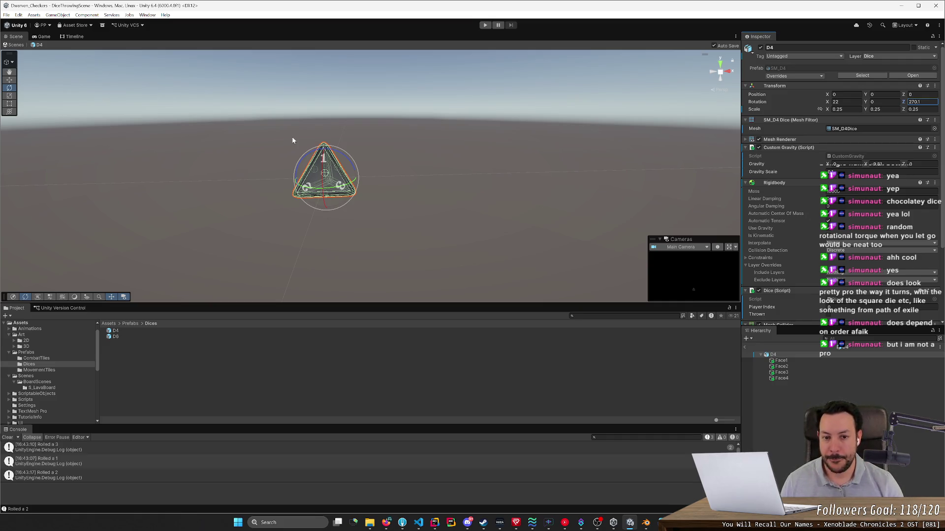
{"action": "key", "text": "alt+Tab"}
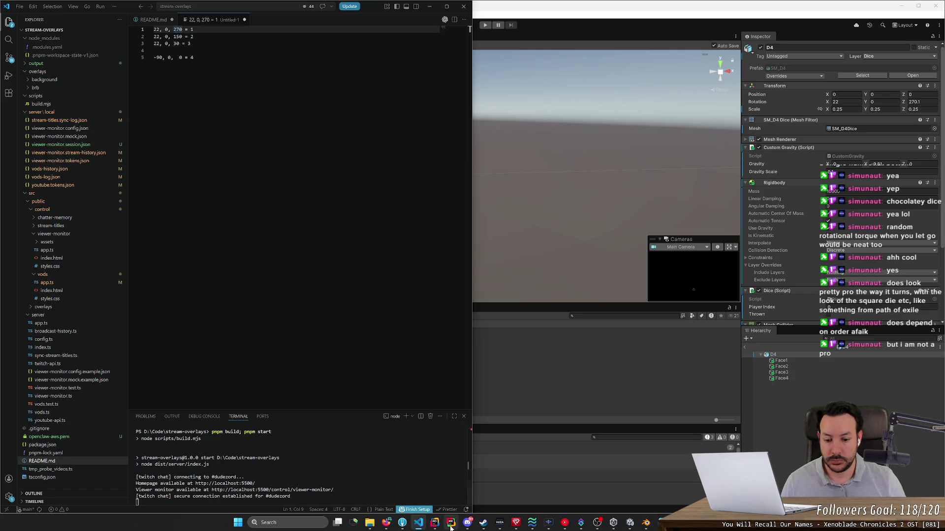
{"action": "mouse_move", "coordinate": [458, 525]}
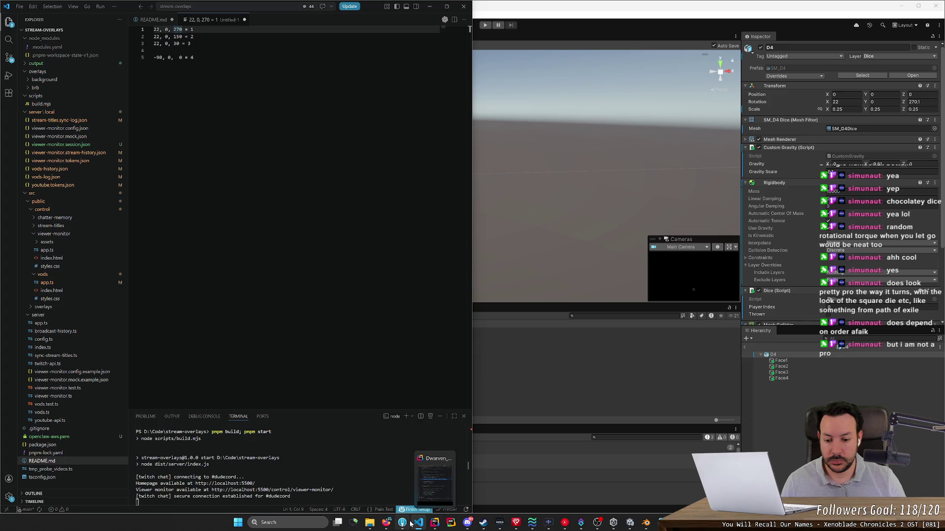
Step: Declare var faceRotations = new List<Vector3>() after Clear() in InitializeCombatResolve
{"action": "left_click", "coordinate": [431, 525]}
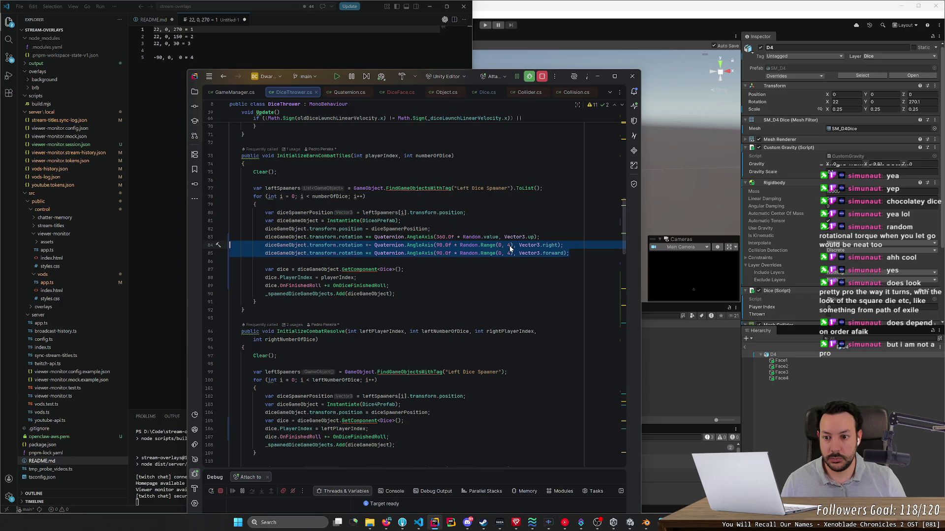
{"action": "scroll", "coordinate": [485, 247], "scroll_direction": "down", "scroll_amount": 4}
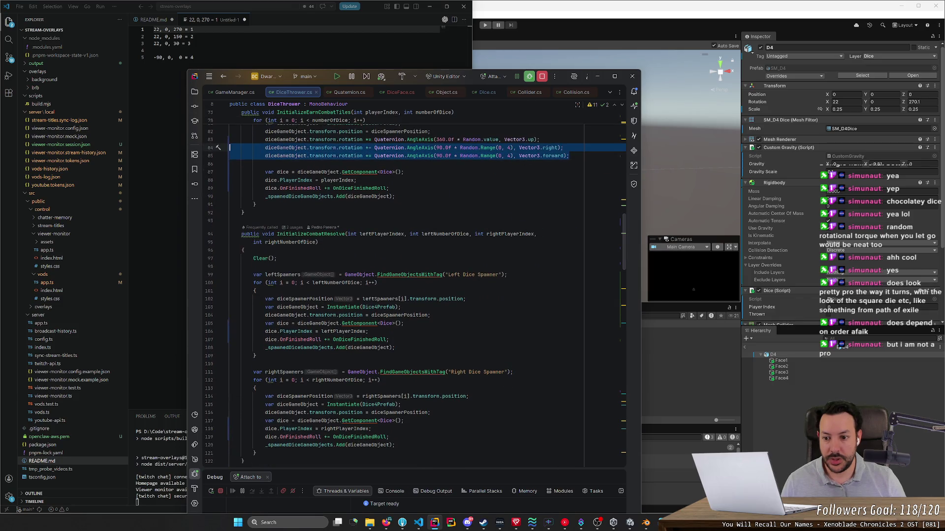
{"action": "scroll", "coordinate": [413, 295], "scroll_direction": "down", "scroll_amount": 3}
{"action": "left_click", "coordinate": [278, 185]}
{"action": "key", "text": "Return"}
{"action": "key", "text": "Return"}
{"action": "type", "text": "var faceRotat"}
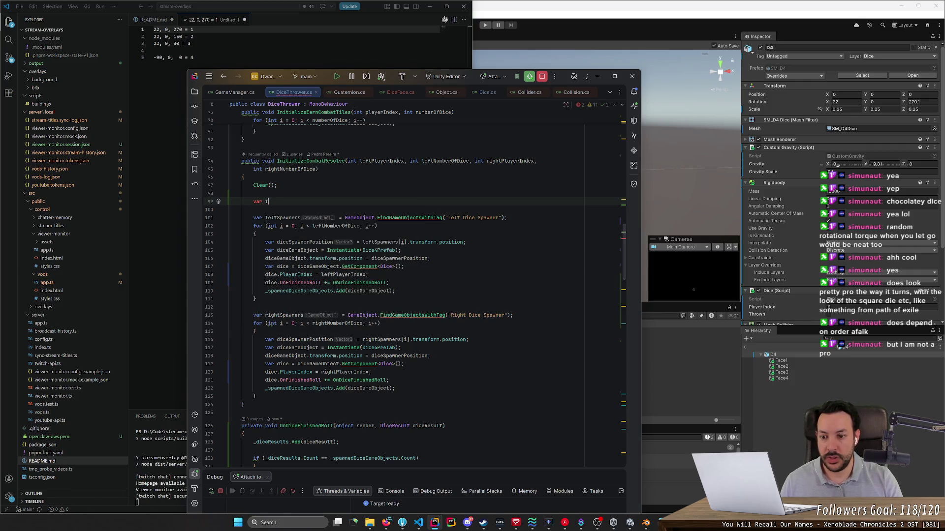
{"action": "type", "text": "ions = new "}
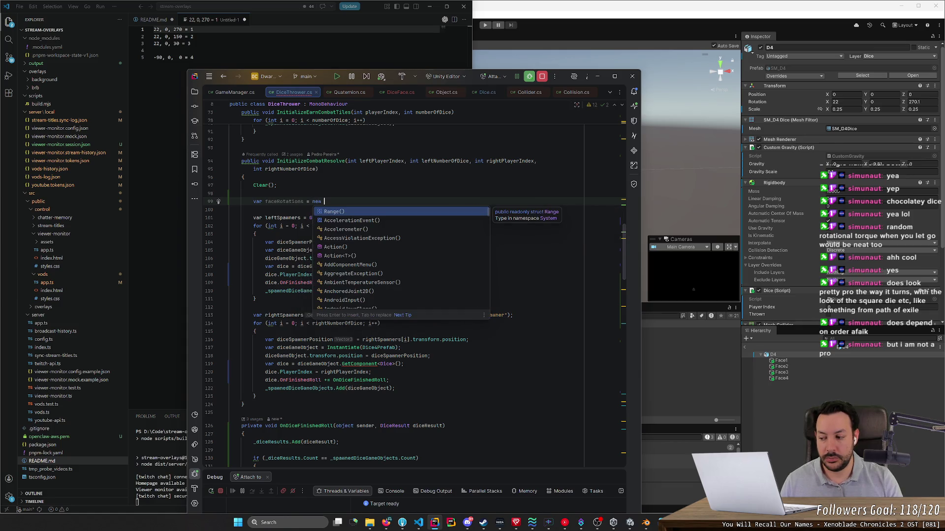
{"action": "type", "text": "L"}
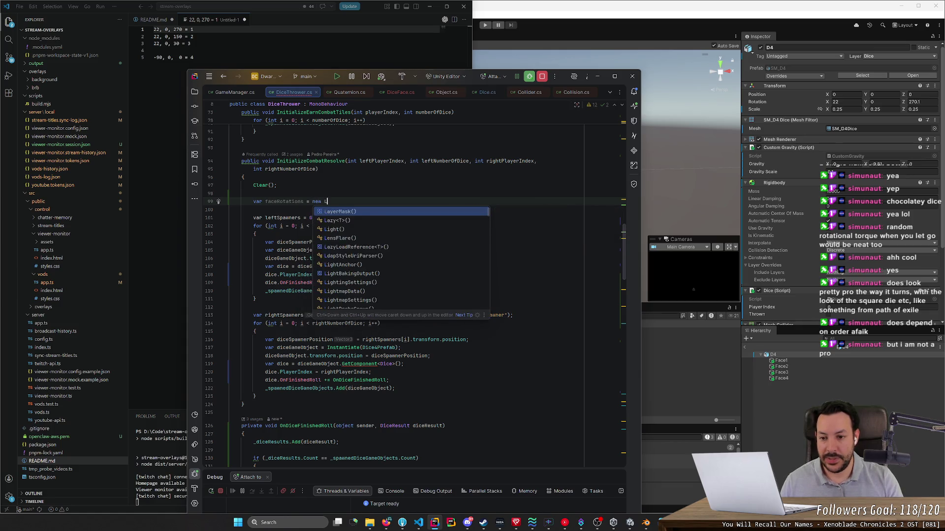
{"action": "type", "text": "ist<Vector3>"}
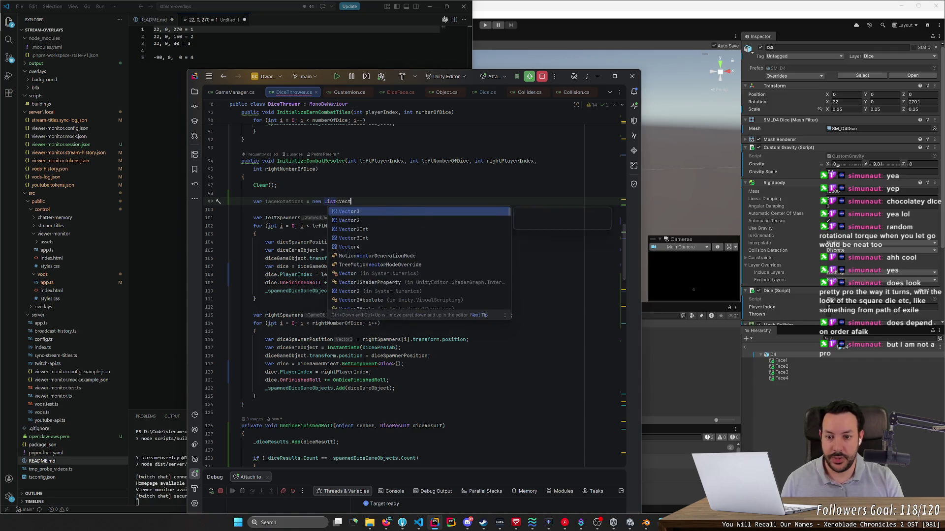
{"action": "key", "text": "Tab"}
{"action": "key", "text": "Return"}
Step: Add the first entry faceRotations.Add(new Vector3(22.0f, 0.0f, 270.0f))
{"action": "type", "text": "faceRotations.Add(Vector3.up);"}
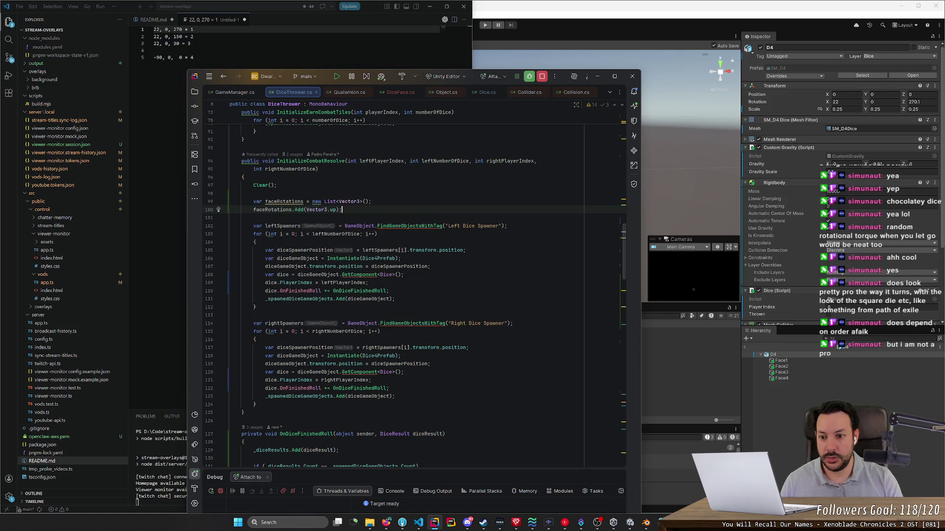
{"action": "key", "text": "ctrl+BackSpace"}
{"action": "key", "text": "ctrl+BackSpace"}
{"action": "key", "text": "ctrl+BackSpace"}
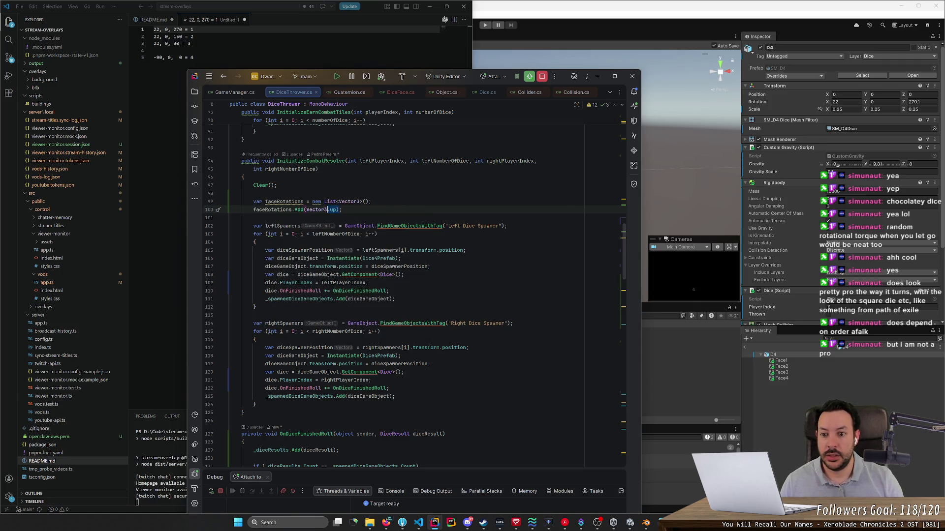
{"action": "type", "text": "new"}
{"action": "key", "text": "Return"}
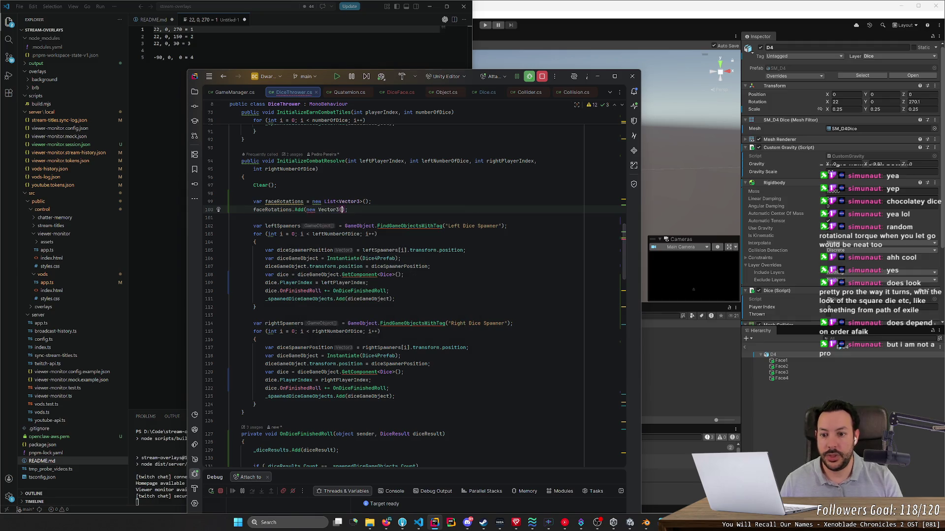
{"action": "type", "text": "220.0"}
{"action": "key", "text": "BackSpace"}
{"action": "key", "text": "BackSpace"}
{"action": "key", "text": "BackSpace"}
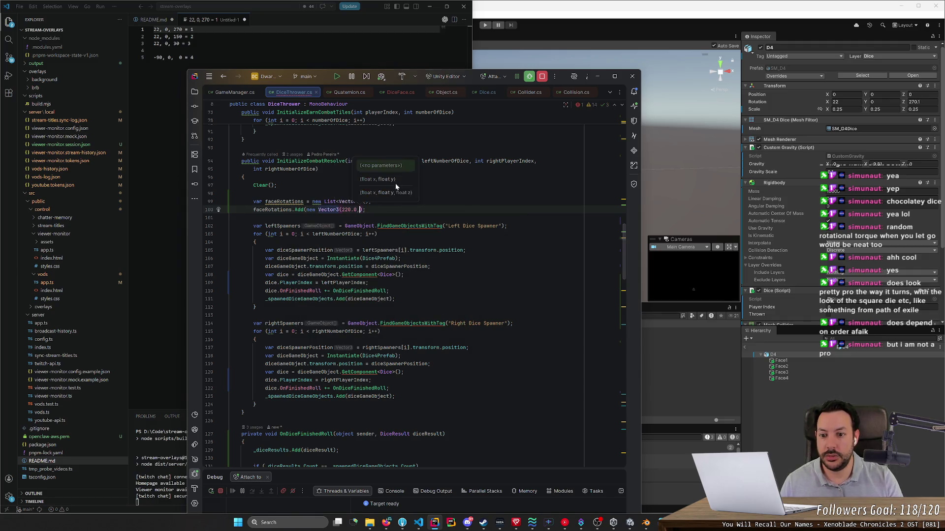
{"action": "type", "text": ".0f,"}
{"action": "type", "text": " 0.0, "}
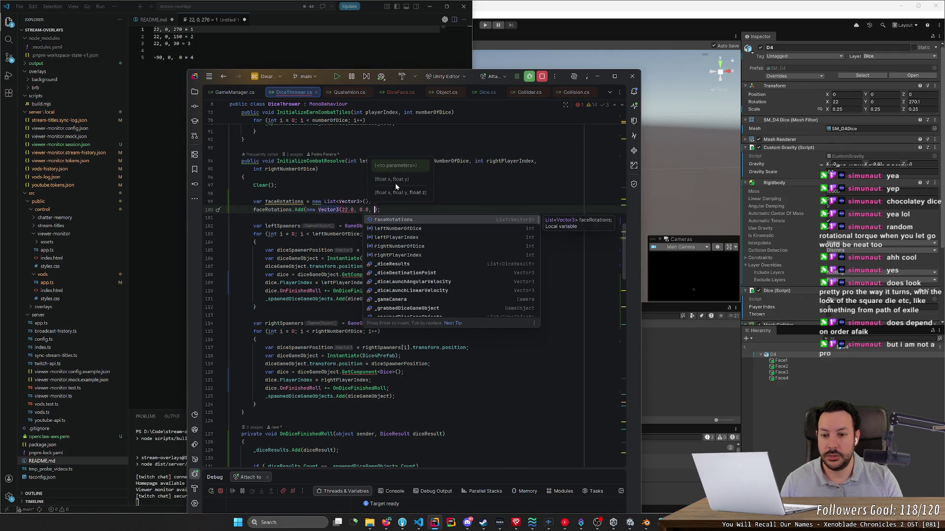
{"action": "type", "text": "270.0));"}
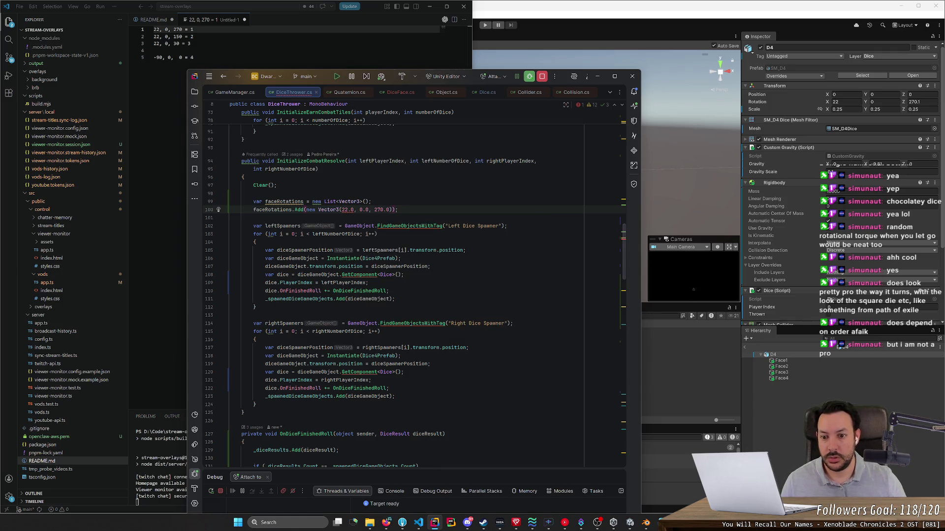
{"action": "left_click", "coordinate": [354, 210]}
{"action": "type", "text": "f"}
{"action": "left_click", "coordinate": [372, 210]}
{"action": "type", "text": "f"}
{"action": "left_click", "coordinate": [393, 210]}
{"action": "type", "text": "f"}
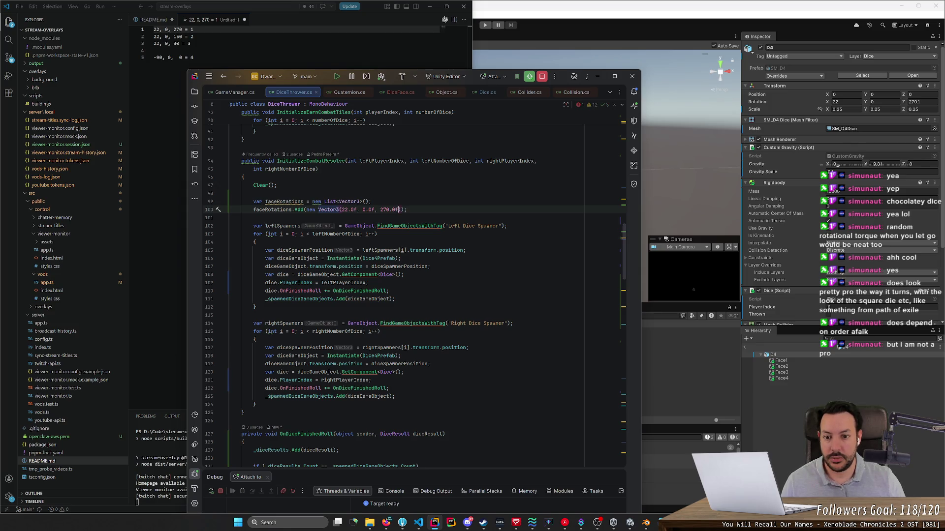
Step: Duplicate the entry and change the copies' Z angles to 150 and 30
{"action": "key", "text": "Home"}
{"action": "key", "text": "shift+Down"}
{"action": "key", "text": "ctrl+d"}
{"action": "key", "text": "ctrl+d"}
{"action": "key", "text": "ctrl+d"}
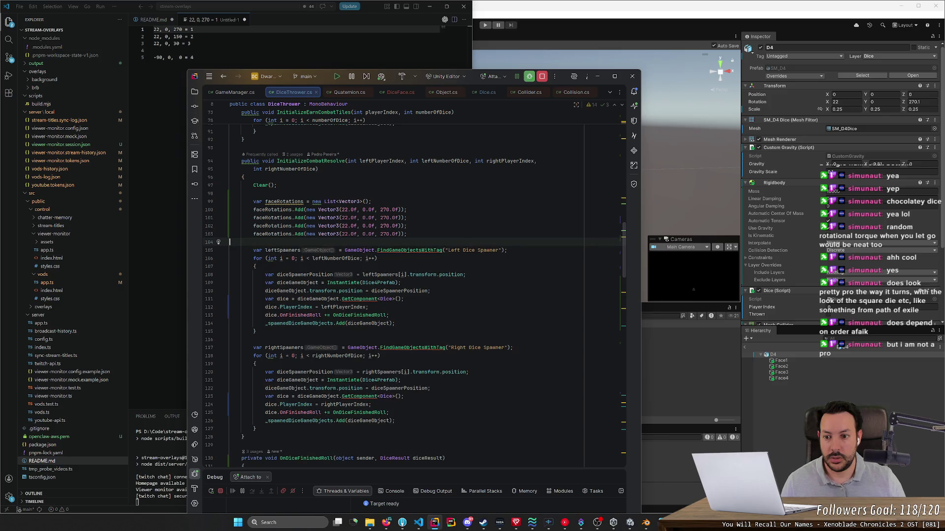
{"action": "left_click_drag", "start_coordinate": [379, 217], "coordinate": [387, 217]}
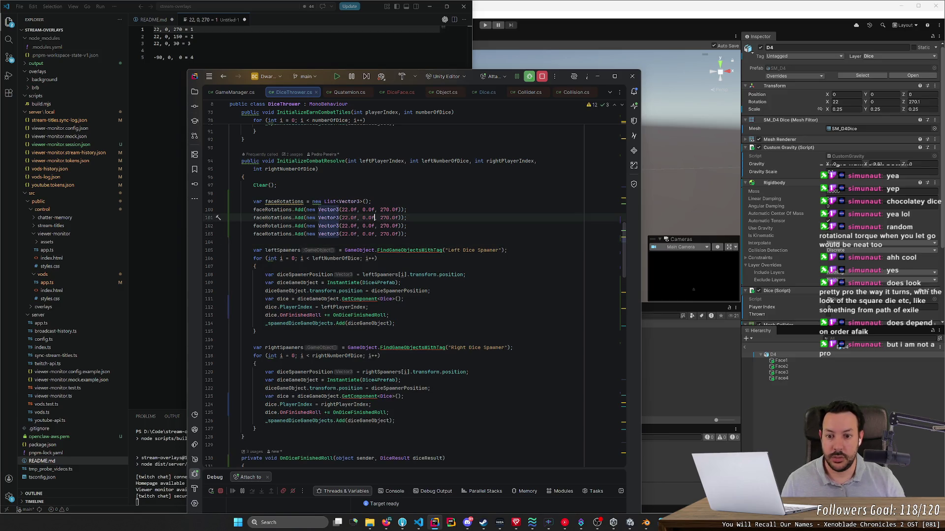
{"action": "type", "text": "15"}
{"action": "key", "text": "Down"}
{"action": "key", "text": "shift+Left"}
{"action": "key", "text": "shift+Left"}
{"action": "type", "text": "3"}
Step: Make the fourth entry -90.0f, 0.0f, 0.0f
{"action": "key", "text": "Down"}
{"action": "key", "text": "BackSpace"}
{"action": "key", "text": "BackSpace"}
{"action": "key", "text": "shift+Left"}
{"action": "key", "text": "shift+Left"}
{"action": "type", "text": "-90"}
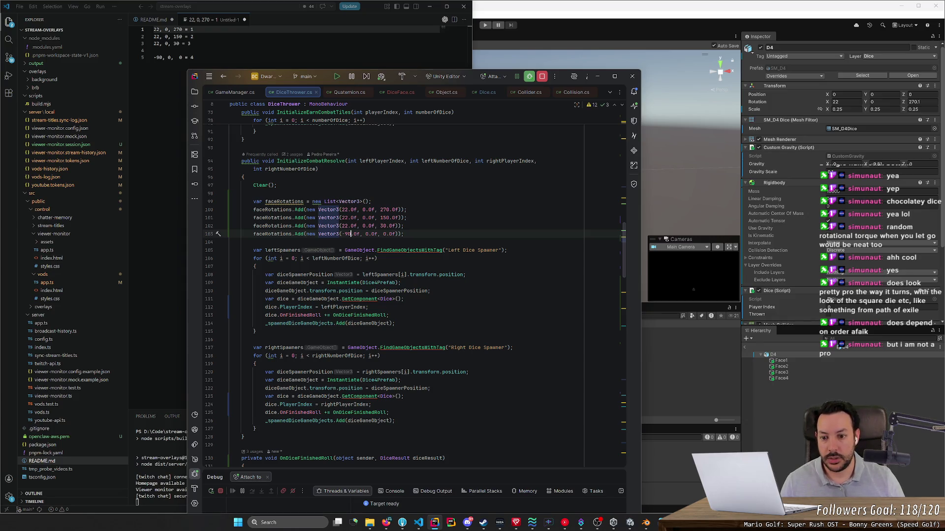
{"action": "left_click", "coordinate": [571, 60]}
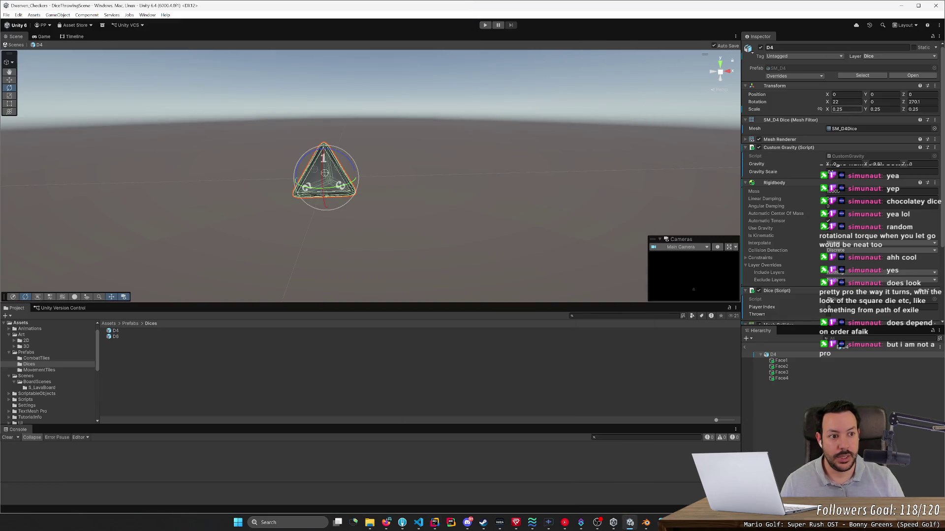
Step: Set the D4 prefab asset's Rotation X to -90, then return to DiceThrower.cs in Rider
{"action": "left_click", "coordinate": [851, 105]}
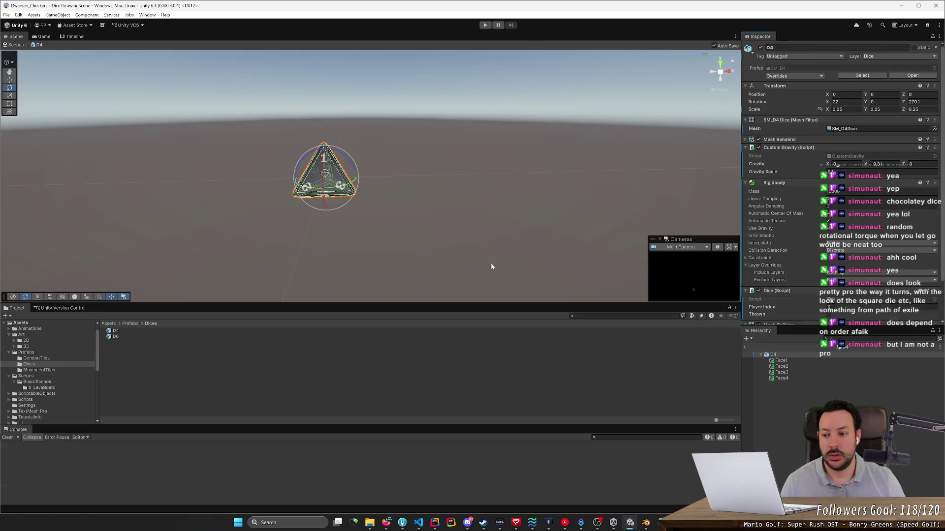
{"action": "left_click", "coordinate": [117, 331]}
{"action": "left_click", "coordinate": [843, 134]}
{"action": "type", "text": "0"}
{"action": "key", "text": "Tab"}
{"action": "key", "text": "Tab"}
{"action": "type", "text": "0"}
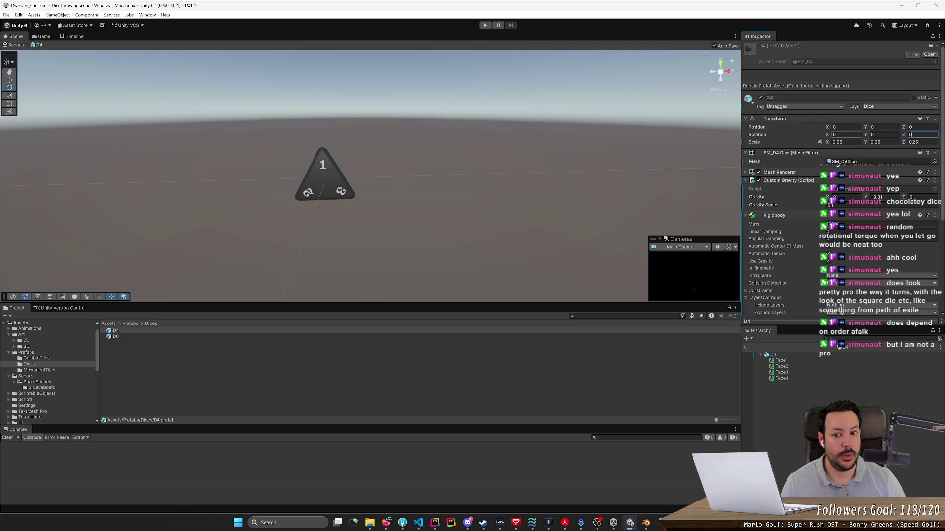
{"action": "left_click", "coordinate": [846, 134]}
{"action": "type", "text": "-9"}
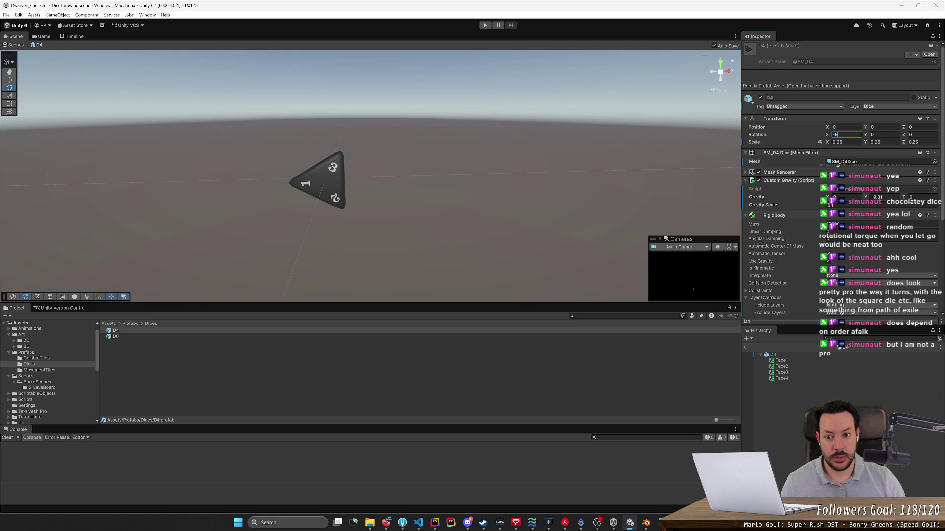
{"action": "type", "text": "0"}
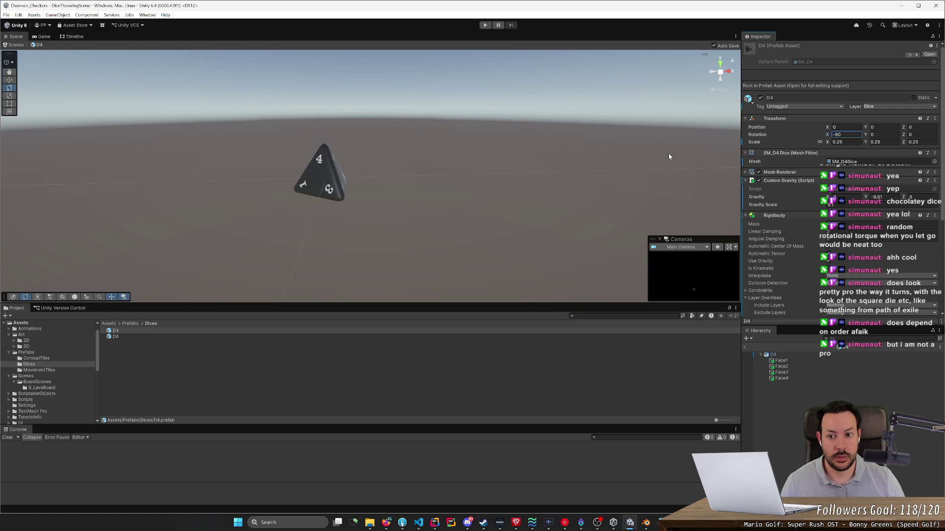
{"action": "key", "text": "Return"}
{"action": "mouse_move", "coordinate": [520, 150]}
{"action": "left_mouse_down"}
{"action": "mouse_move", "coordinate": [500, 152]}
{"action": "mouse_move", "coordinate": [492, 172]}
{"action": "left_mouse_up"}
{"action": "key", "text": "alt+Tab"}
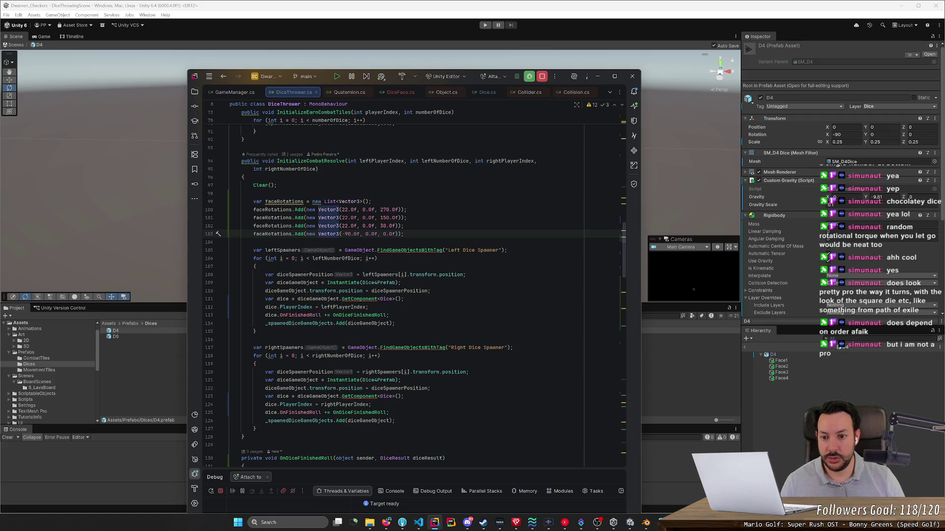
{"action": "left_click", "coordinate": [404, 225]}
Step: Copy the spawn position and rotation lines into the left-dice spawner loop
{"action": "scroll", "coordinate": [413, 295], "scroll_direction": "up", "scroll_amount": 5}
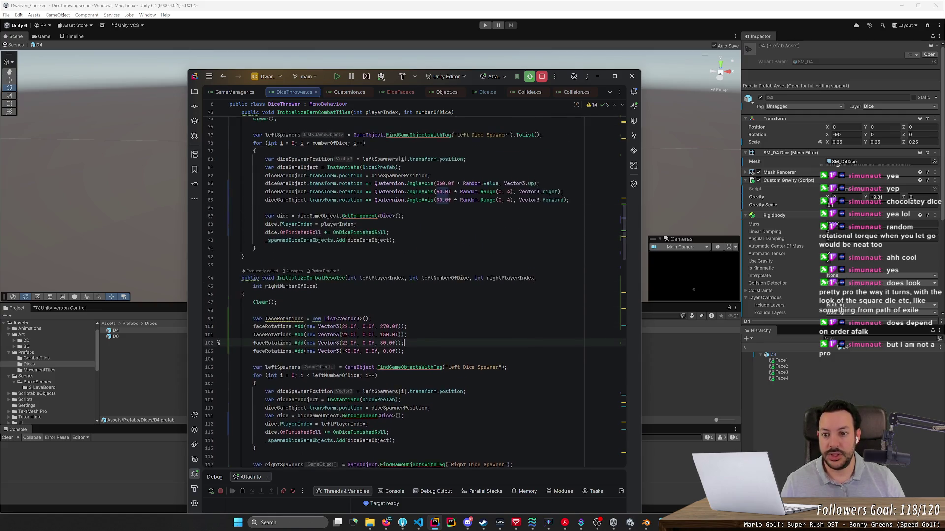
{"action": "mouse_move", "coordinate": [570, 204]}
{"action": "left_mouse_down"}
{"action": "mouse_move", "coordinate": [295, 196]}
{"action": "mouse_move", "coordinate": [189, 181]}
{"action": "left_mouse_up"}
{"action": "key", "text": "ctrl+c"}
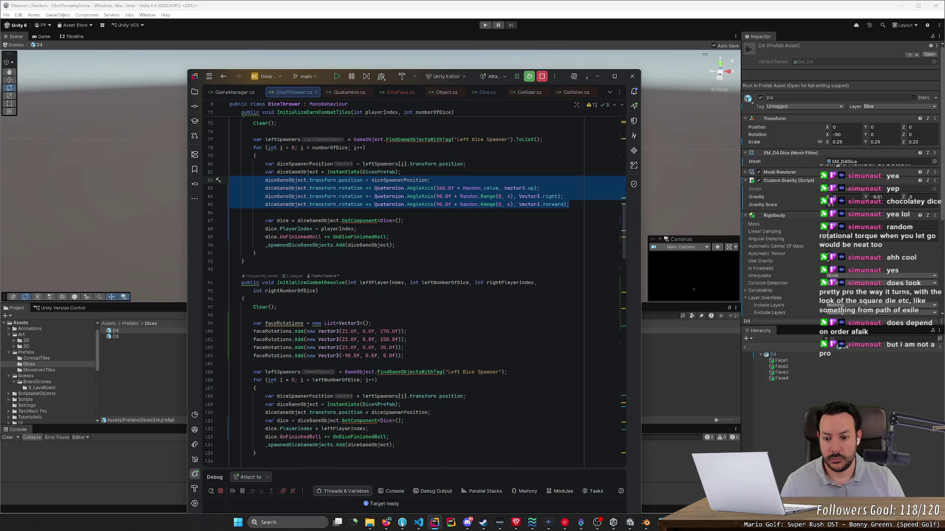
{"action": "scroll", "coordinate": [415, 294], "scroll_direction": "down", "scroll_amount": 2}
{"action": "scroll", "coordinate": [415, 295], "scroll_direction": "up", "scroll_amount": 1}
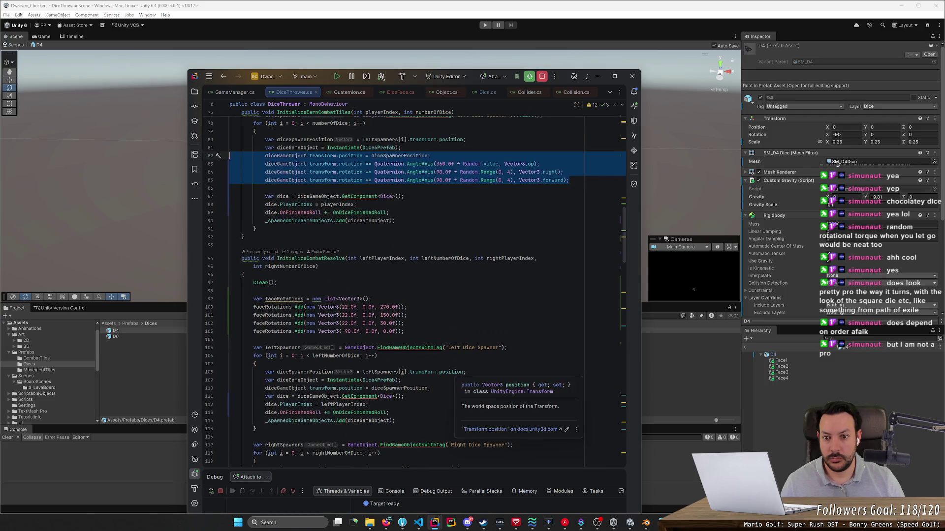
{"action": "left_click_drag", "start_coordinate": [430, 389], "coordinate": [265, 388]}
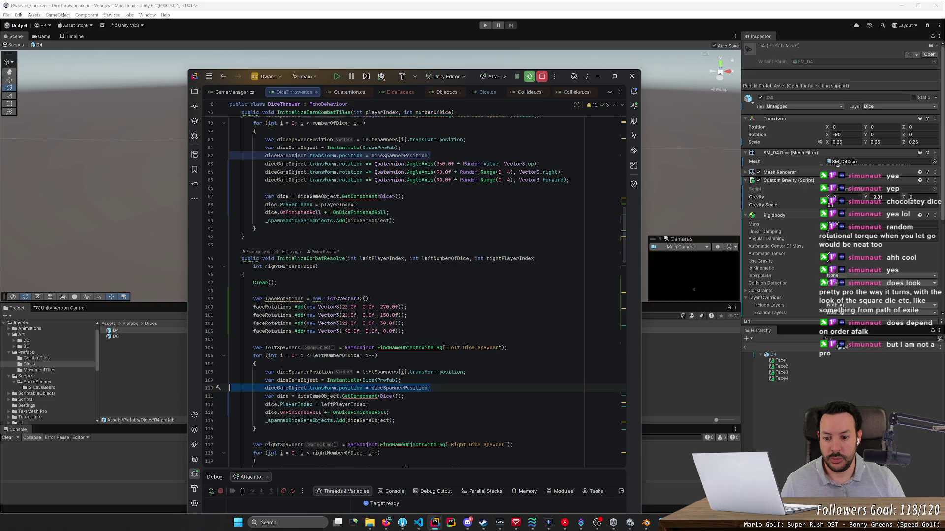
{"action": "key", "text": "ctrl+v"}
{"action": "key", "text": "Return"}
{"action": "left_click", "coordinate": [430, 388]}
{"action": "key", "text": "Return"}
{"action": "left_click", "coordinate": [257, 364]}
{"action": "left_click", "coordinate": [430, 389]}
{"action": "left_click", "coordinate": [264, 396]}
{"action": "key", "text": "Return"}
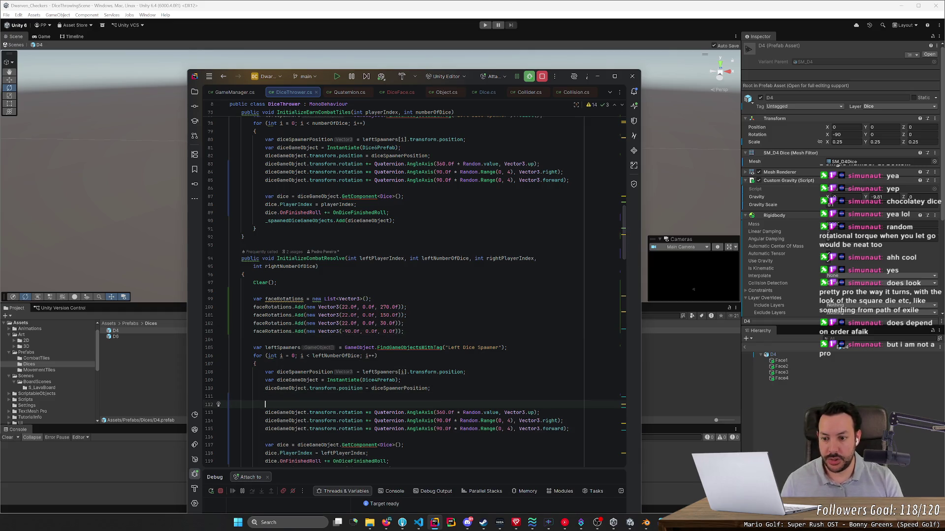
Step: Add var randomRotation = faceRotations[Random.Range(0, faceRotations.Count)]; in the left loop
{"action": "type", "text": "var randomR"}
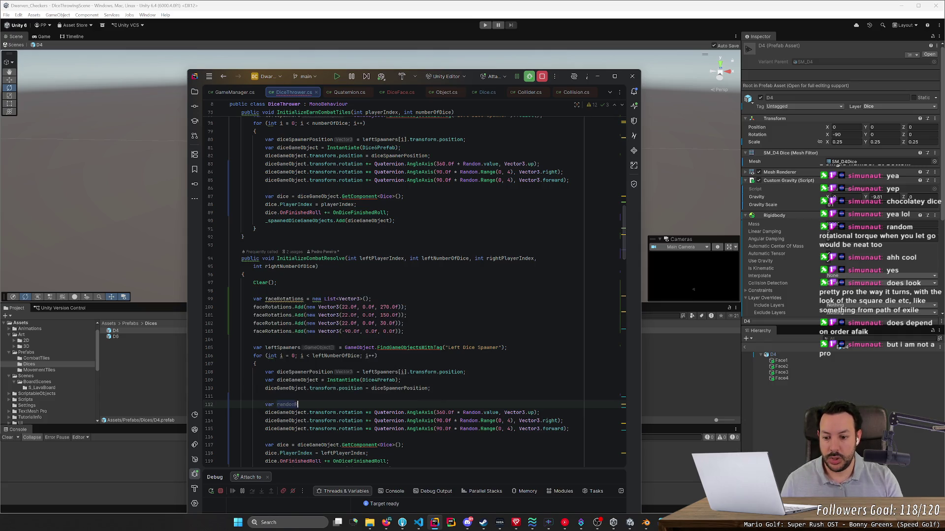
{"action": "type", "text": "otation = "}
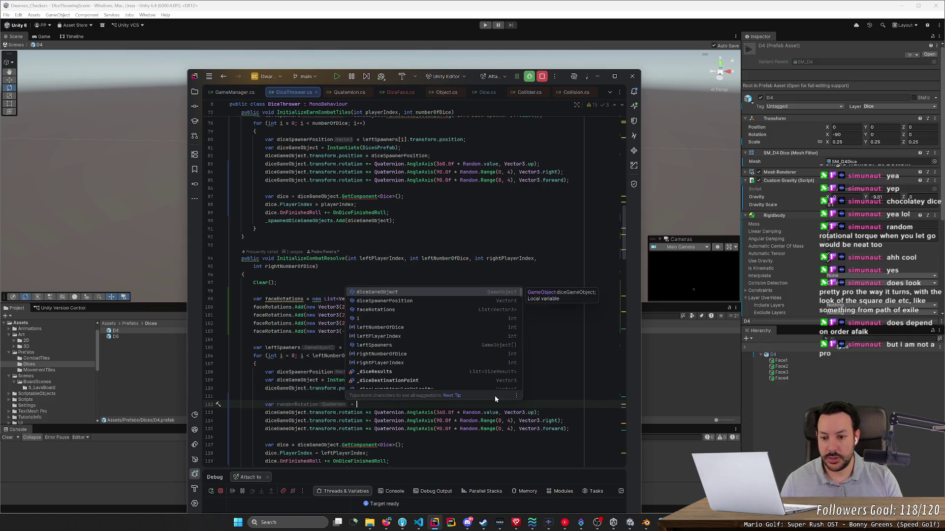
{"action": "type", "text": "faceRo"}
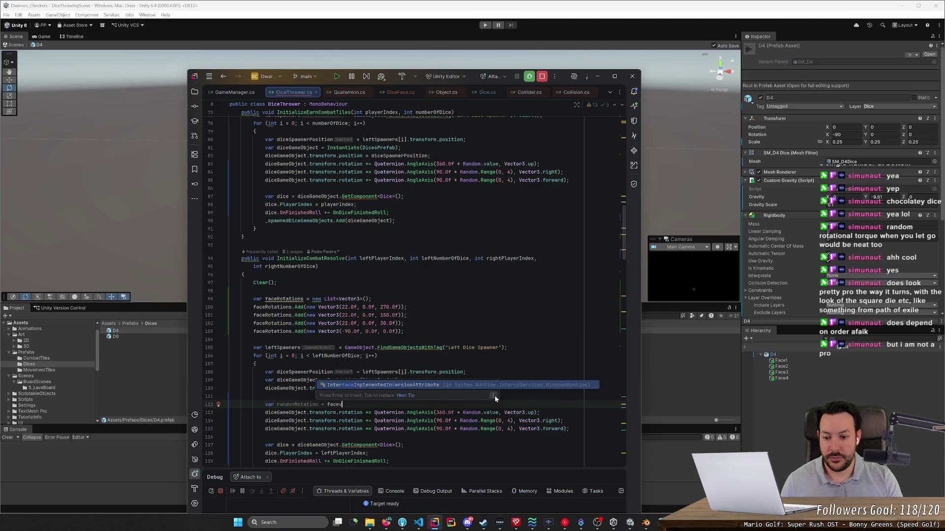
{"action": "type", "text": "tations["}
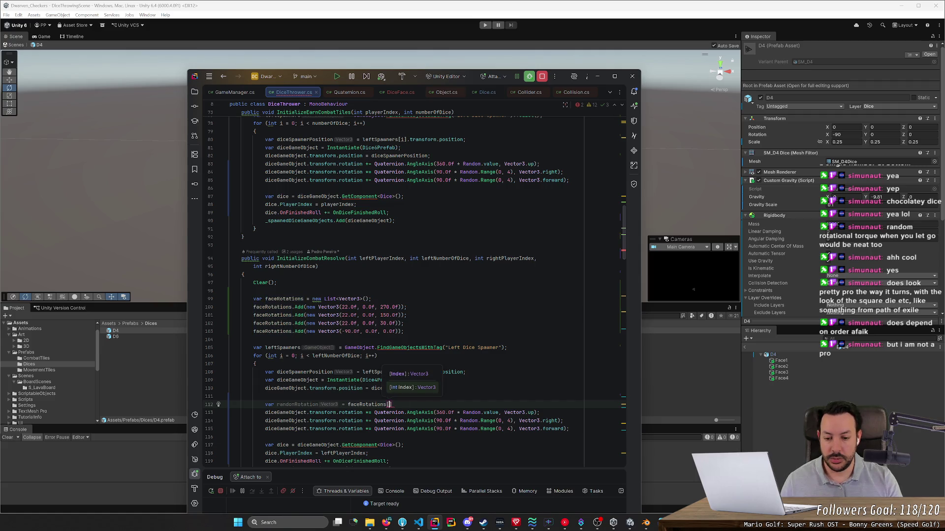
{"action": "type", "text": "Random"}
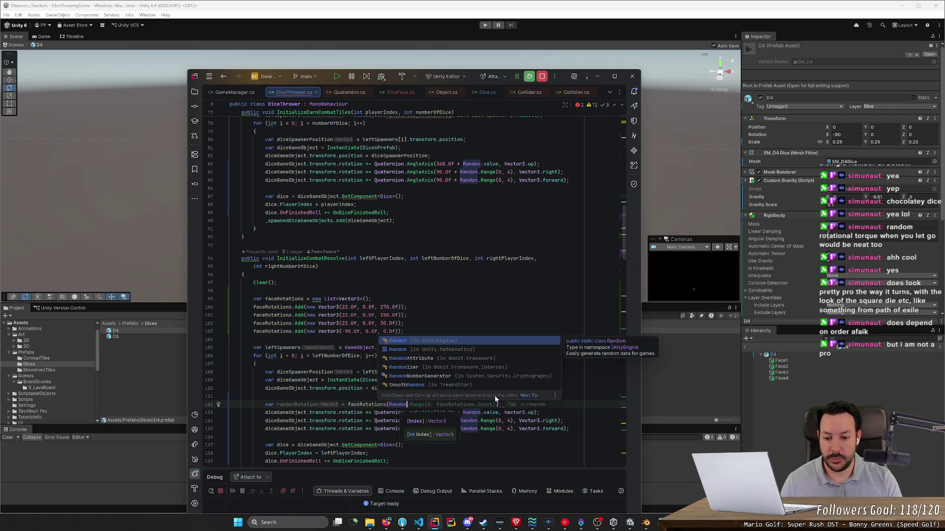
{"action": "type", "text": "."}
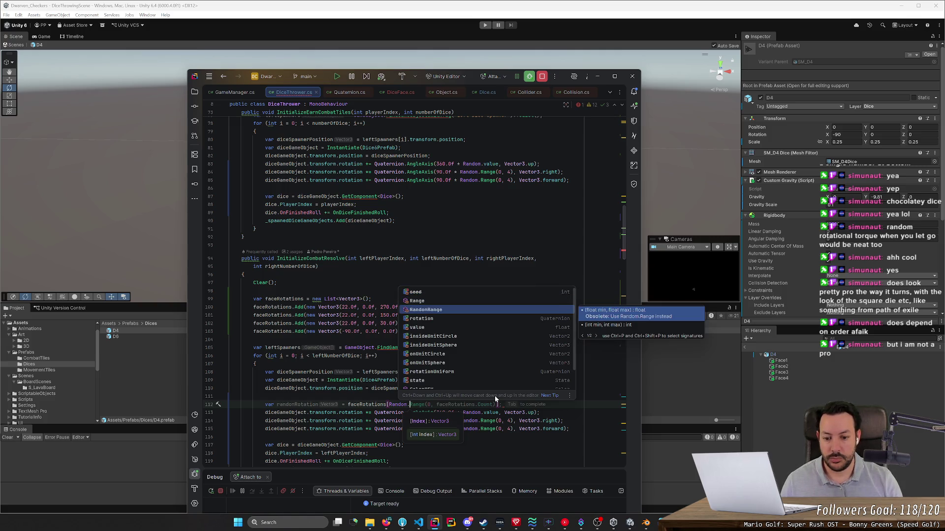
{"action": "type", "text": "Rand"}
{"action": "key", "text": "Return"}
{"action": "type", "text": "0,"}
{"action": "key", "text": "Tab"}
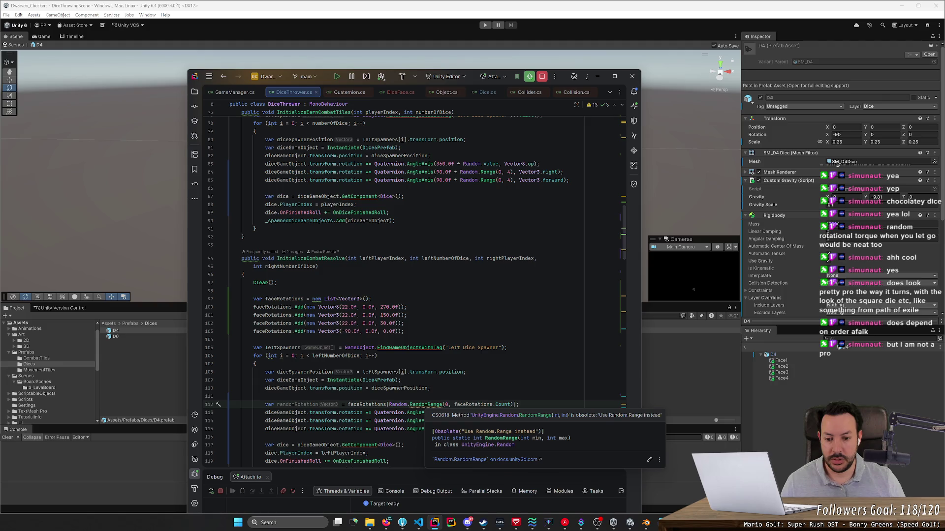
{"action": "left_click_drag", "start_coordinate": [409, 405], "coordinate": [427, 404]}
{"action": "key", "text": "Delete"}
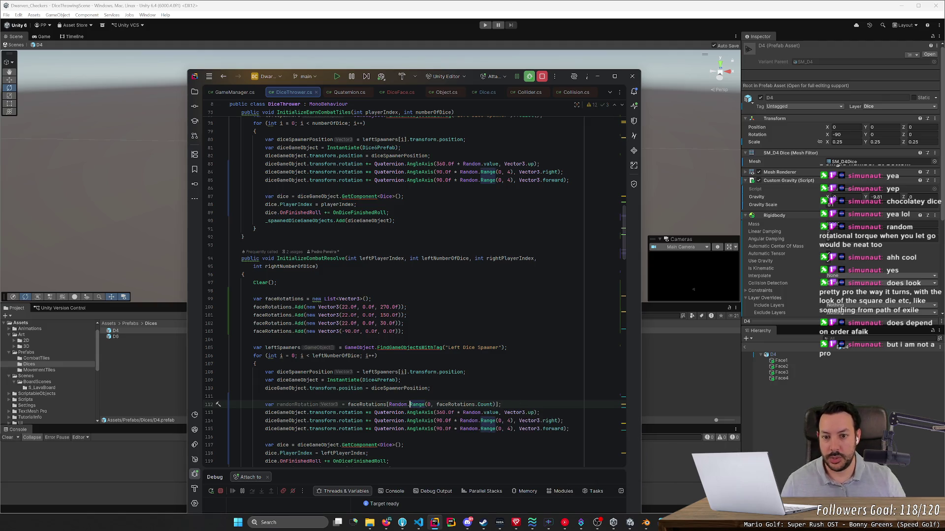
Step: Review the left-loop rotation lines and place the caret on line 114's 90.0f angle
{"action": "scroll", "coordinate": [415, 285], "scroll_direction": "up", "scroll_amount": 10}
{"action": "scroll", "coordinate": [410, 443], "scroll_direction": "down", "scroll_amount": 10}
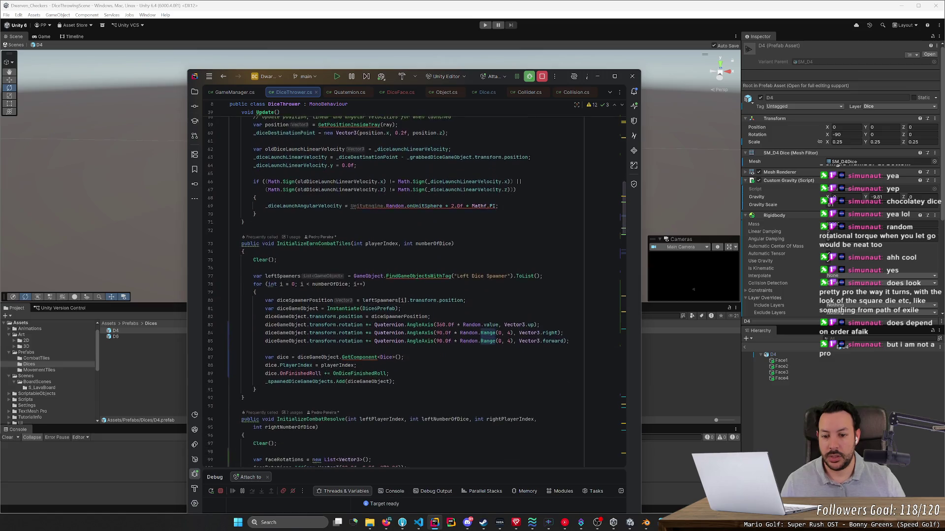
{"action": "scroll", "coordinate": [410, 443], "scroll_direction": "down", "scroll_amount": 4}
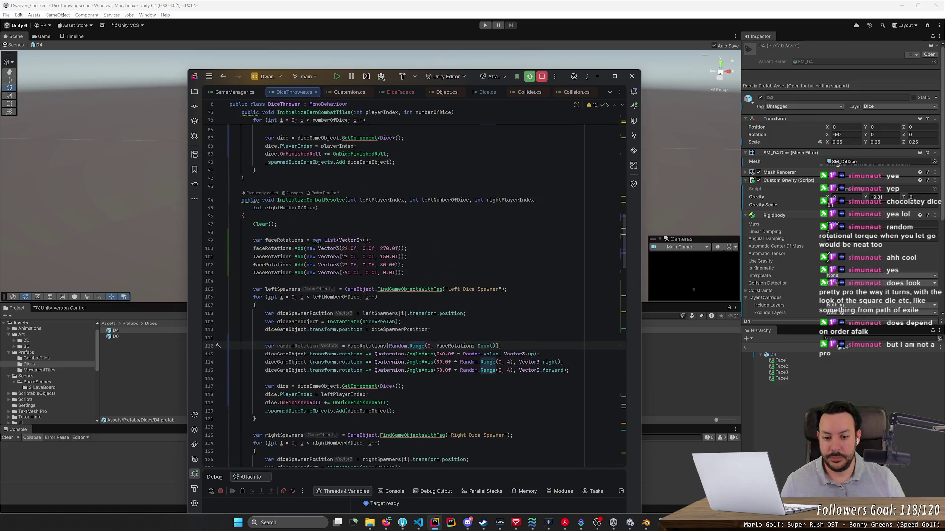
{"action": "left_click", "coordinate": [501, 346]}
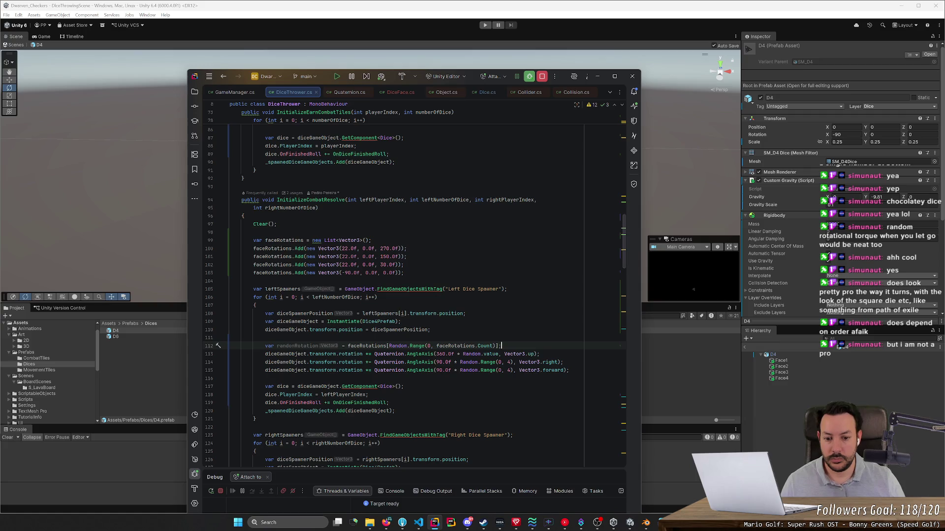
{"action": "mouse_move", "coordinate": [492, 346]}
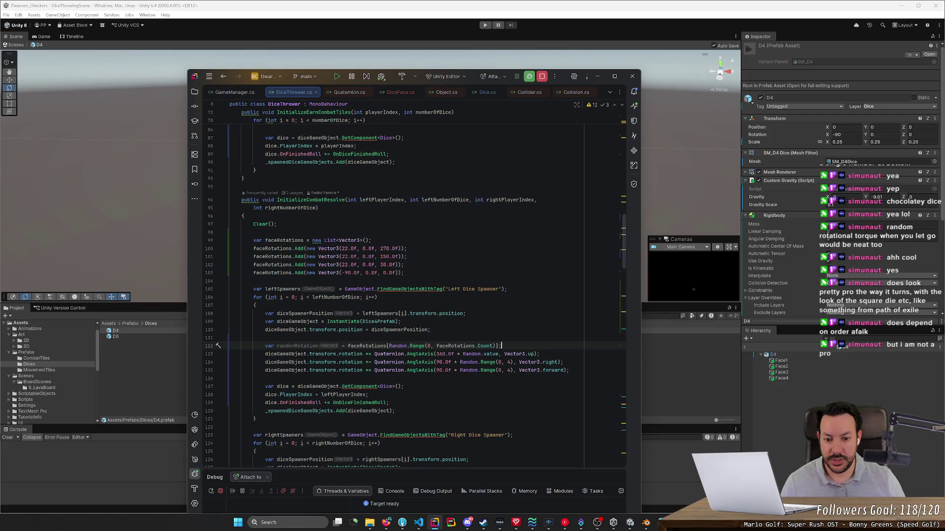
{"action": "mouse_move", "coordinate": [428, 346]}
{"action": "scroll", "coordinate": [416, 297], "scroll_direction": "down", "scroll_amount": 1}
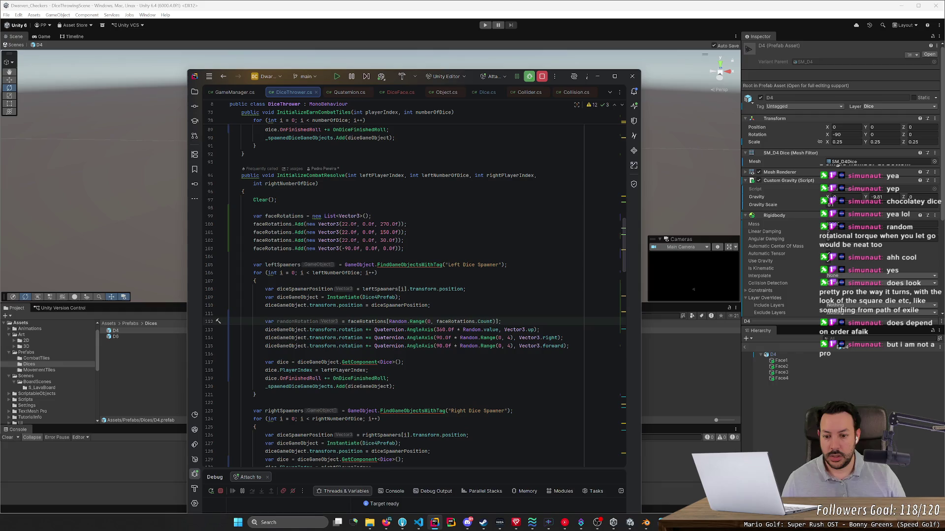
{"action": "left_click", "coordinate": [442, 338]}
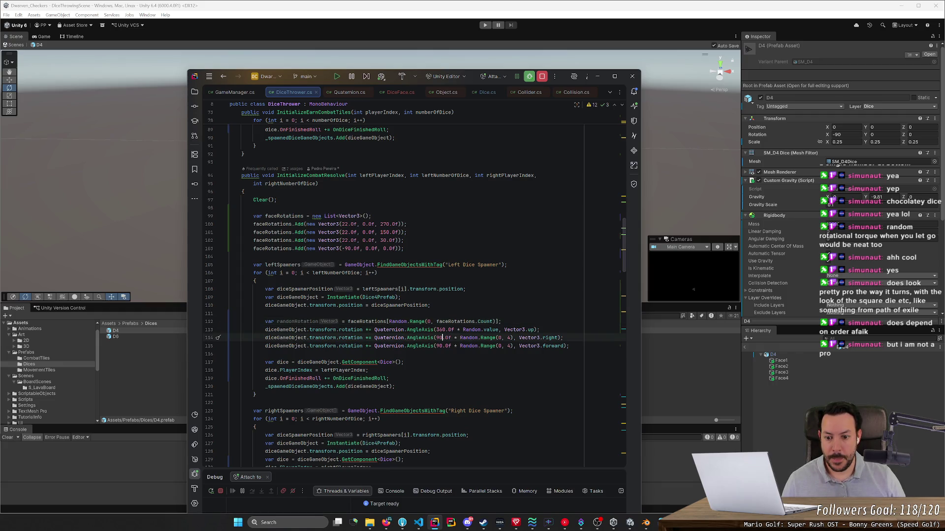
Step: Replace the 90.0f right-axis angle on line 114 with randomRotation.z
{"action": "double_click", "coordinate": [372, 321]}
{"action": "key", "text": "ctrl+c"}
{"action": "left_click", "coordinate": [442, 337]}
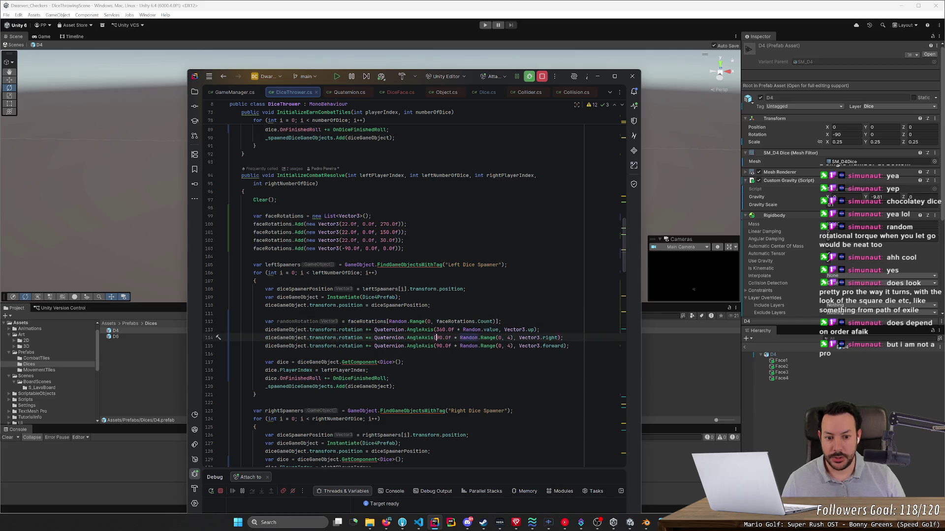
{"action": "key", "text": "shift+Right"}
{"action": "key", "text": "shift+Right"}
{"action": "key", "text": "shift+Right"}
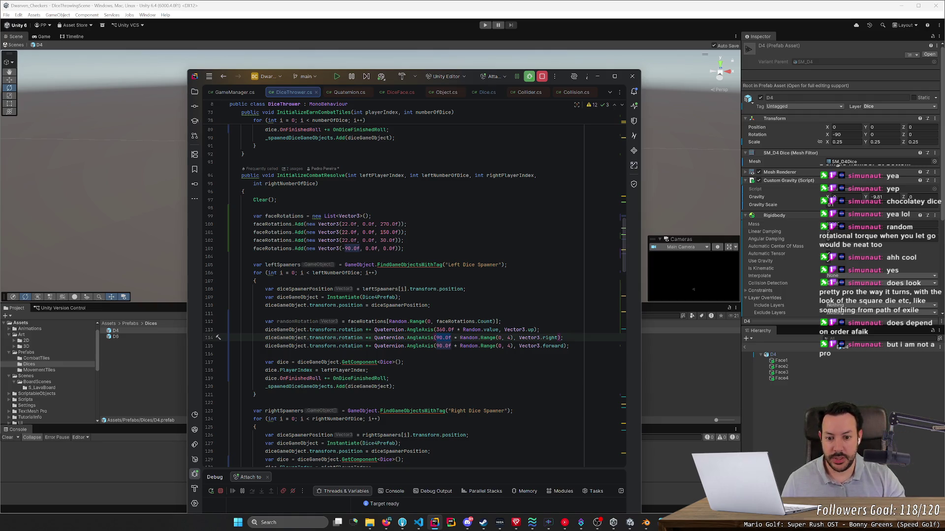
{"action": "key", "text": "ctrl+v"}
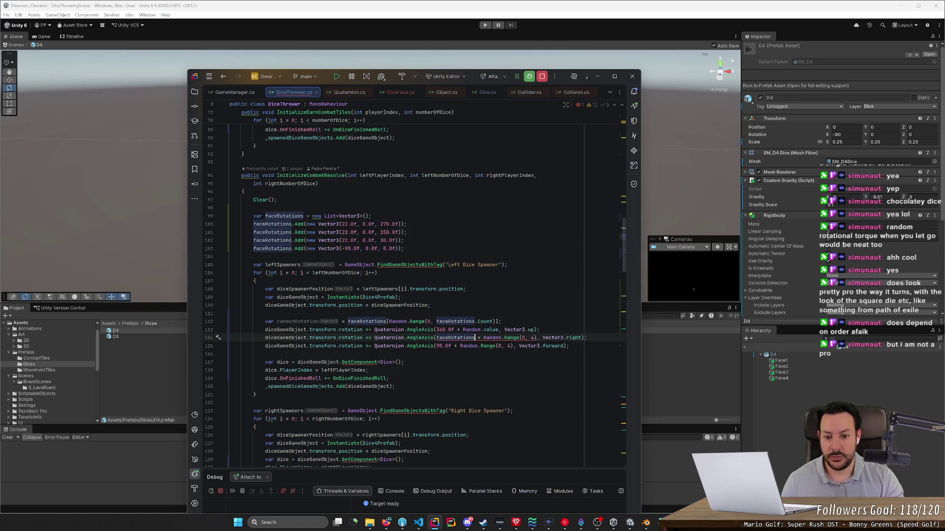
{"action": "type", "text": "["}
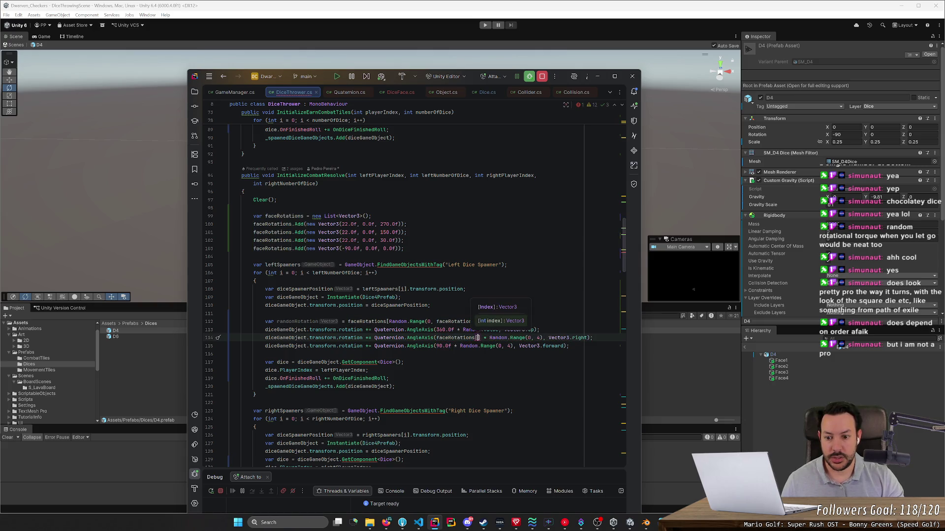
{"action": "key", "text": "BackSpace"}
{"action": "key", "text": "BackSpace"}
{"action": "key", "text": "BackSpace"}
{"action": "type", "text": "randomRotatio"}
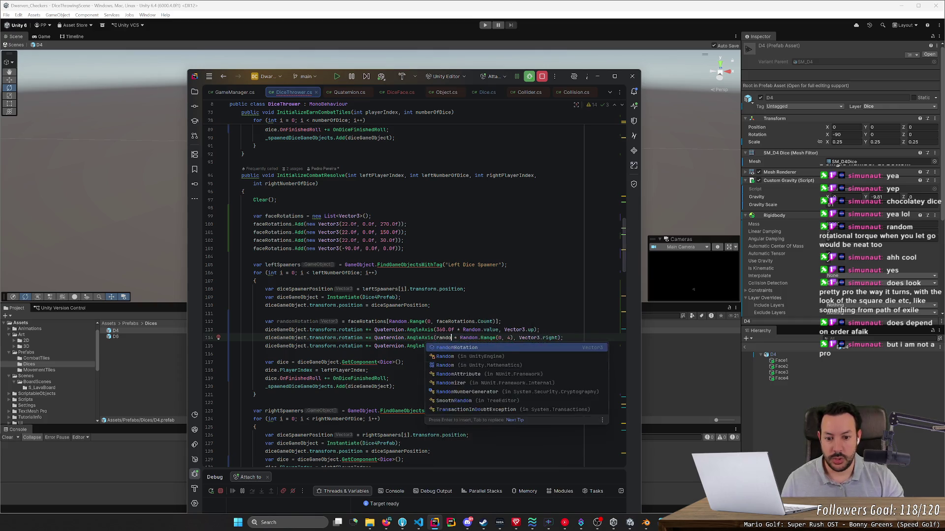
{"action": "type", "text": "n.z"}
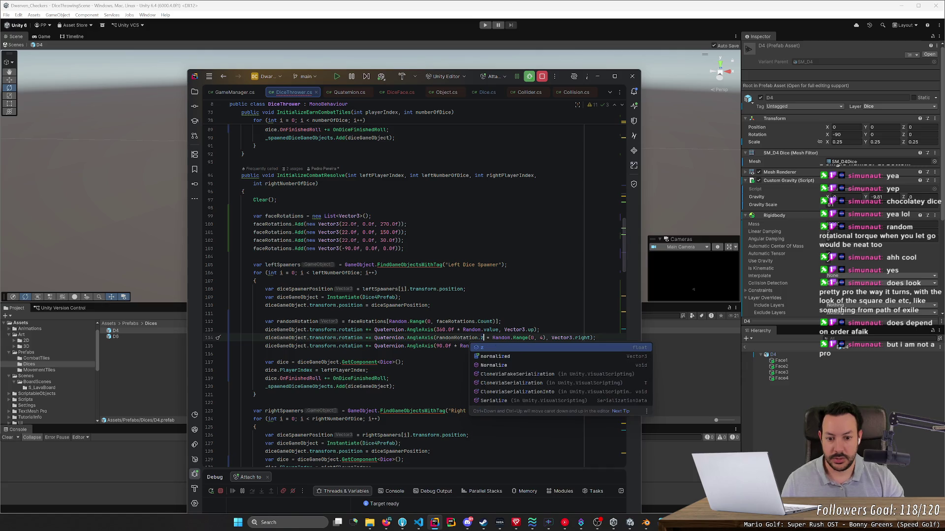
Step: Replace the 90.0f forward-axis angle on line 115 with randomRotation.x
{"action": "left_click", "coordinate": [454, 346]}
{"action": "key", "text": "BackSpace"}
{"action": "key", "text": "BackSpace"}
{"action": "key", "text": "BackSpace"}
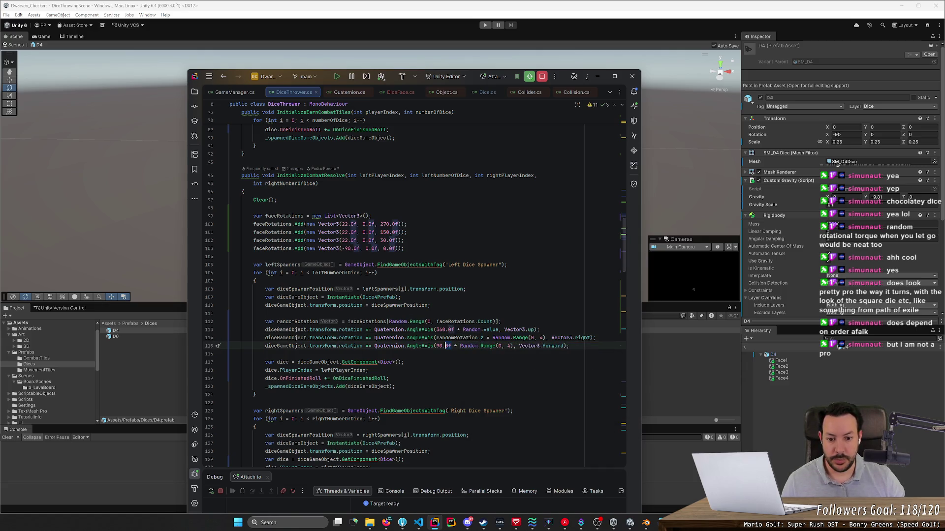
{"action": "type", "text": "randomrot"}
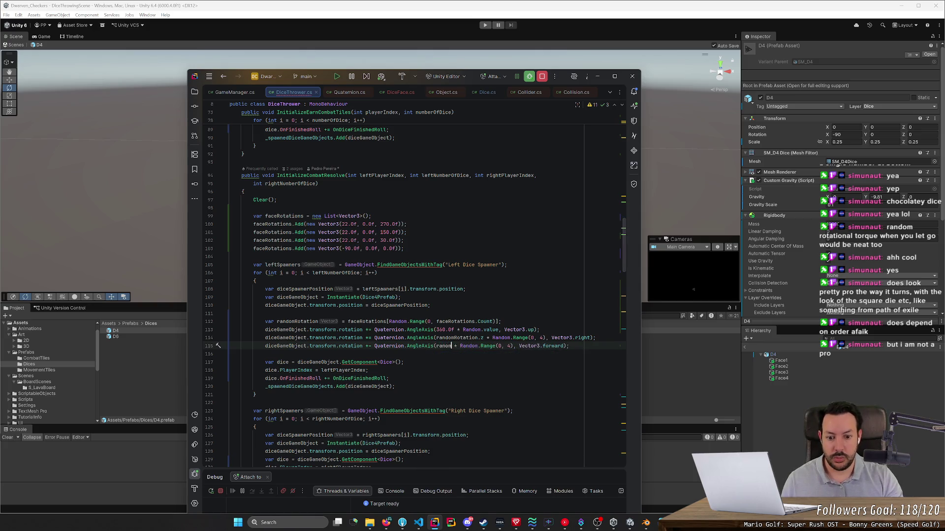
{"action": "key", "text": "Return"}
{"action": "type", "text": ".x"}
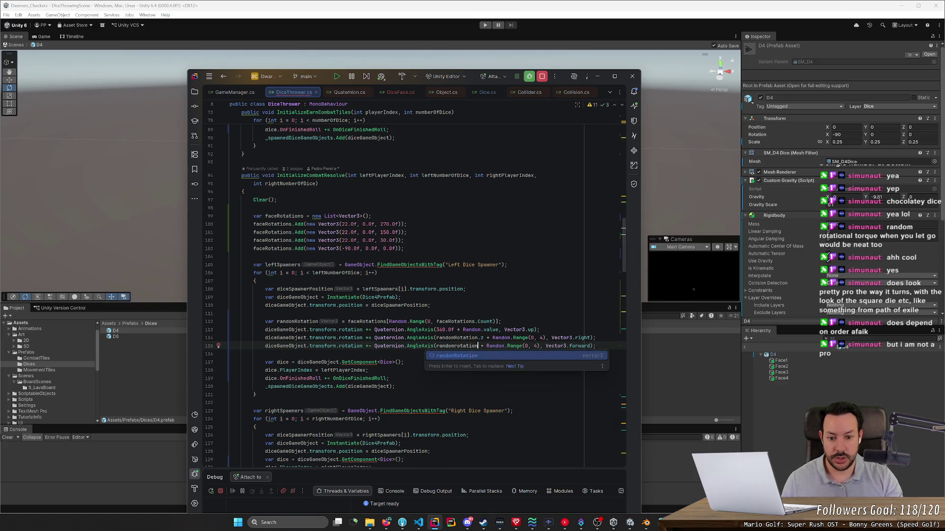
{"action": "left_click", "coordinate": [529, 346]}
Step: Delete the ' * Random.Range(0, 4)' multipliers from lines 115 and 114
{"action": "key", "text": "shift+Right"}
{"action": "key", "text": "shift+Right"}
{"action": "key", "text": "shift+Right"}
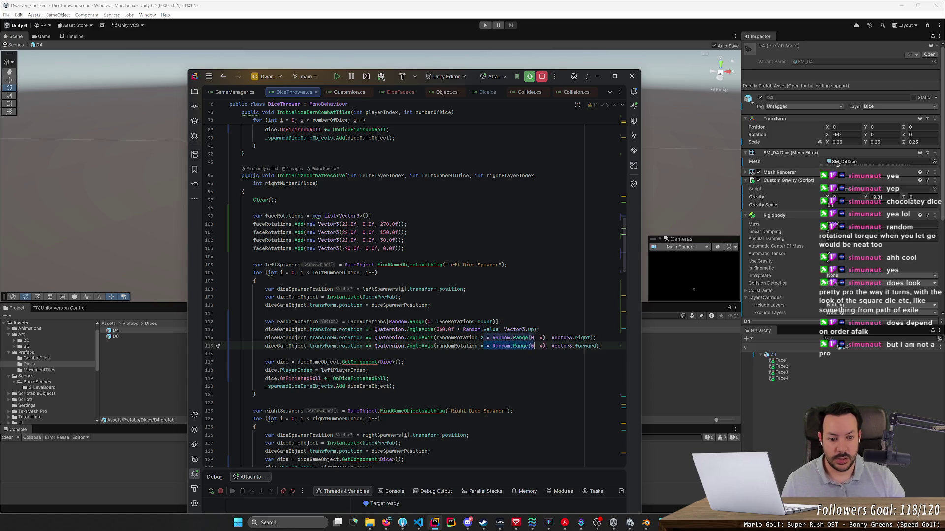
{"action": "key", "text": "BackSpace"}
{"action": "key", "text": "Up"}
{"action": "key", "text": "ctrl+shift+Right"}
{"action": "key", "text": "ctrl+shift+Right"}
{"action": "key", "text": "ctrl+shift+Right"}
{"action": "key", "text": "BackSpace"}
{"action": "key", "text": "Up"}
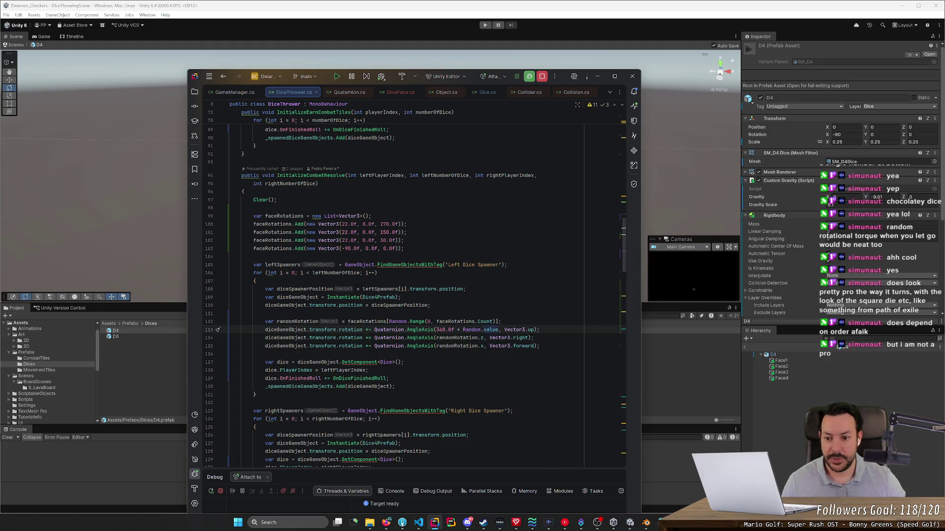
Step: Copy the left spawner's position and random-rotation lines 110–115 into the right-spawner loop at line 128
{"action": "left_click_drag", "start_coordinate": [541, 346], "coordinate": [230, 321]}
{"action": "scroll", "coordinate": [406, 348], "scroll_direction": "down", "scroll_amount": 3}
{"action": "scroll", "coordinate": [406, 348], "scroll_direction": "down", "scroll_amount": 2}
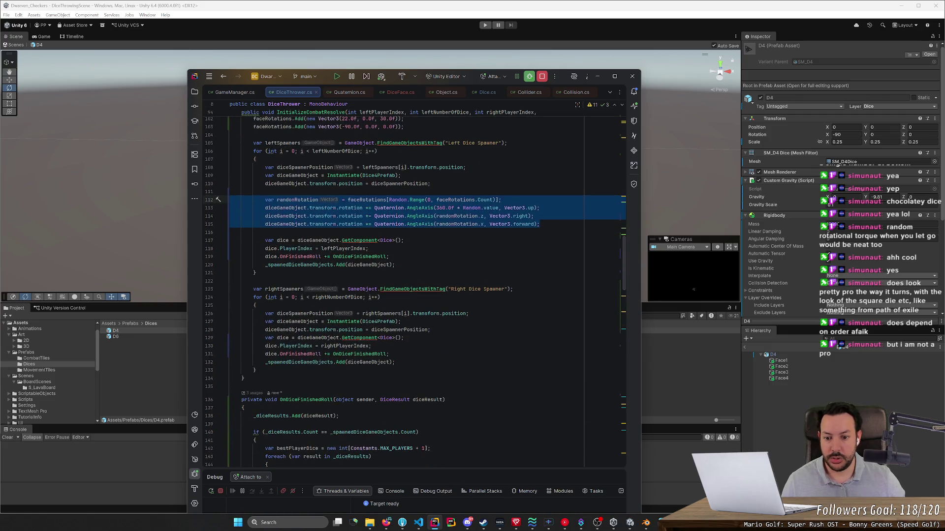
{"action": "mouse_move", "coordinate": [574, 224]}
{"action": "left_mouse_down"}
{"action": "mouse_move", "coordinate": [144, 194]}
{"action": "mouse_move", "coordinate": [143, 184]}
{"action": "left_mouse_up"}
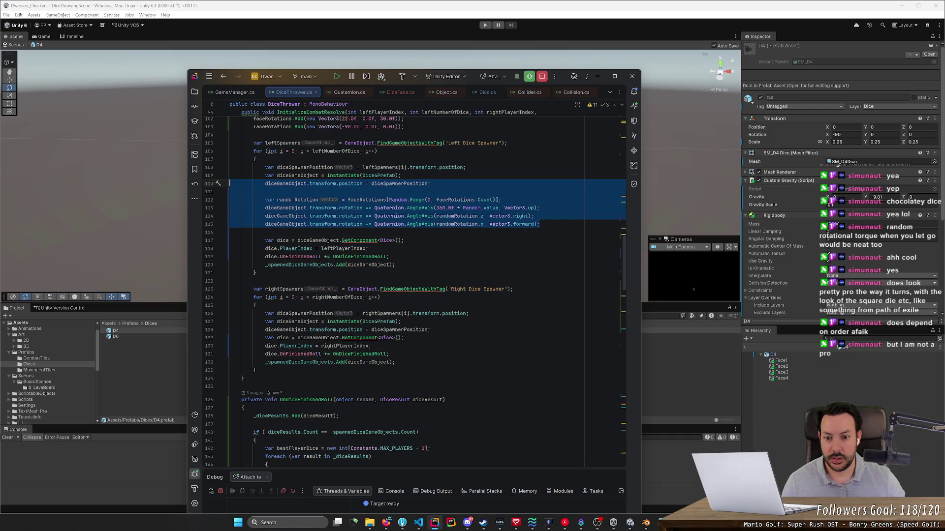
{"action": "key", "text": "ctrl+c"}
{"action": "left_click", "coordinate": [265, 330]}
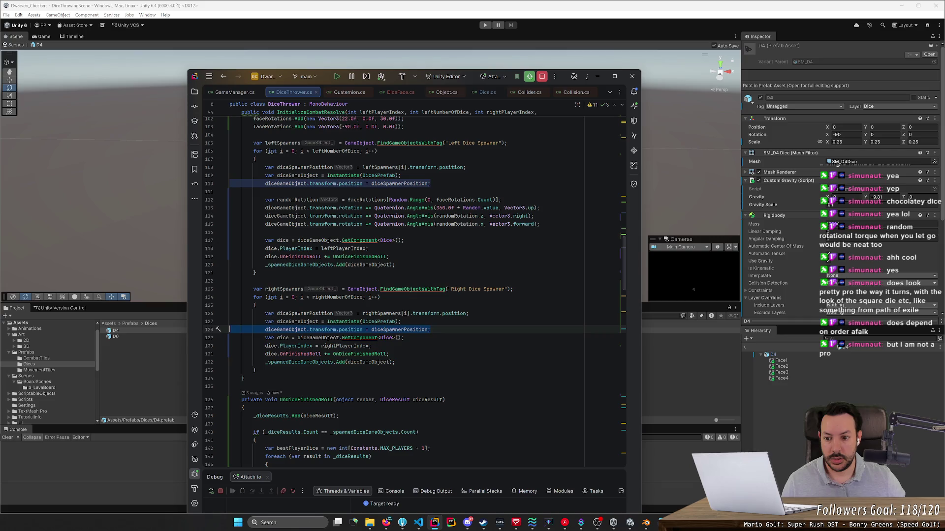
{"action": "key", "text": "ctrl+v"}
{"action": "key", "text": "Return"}
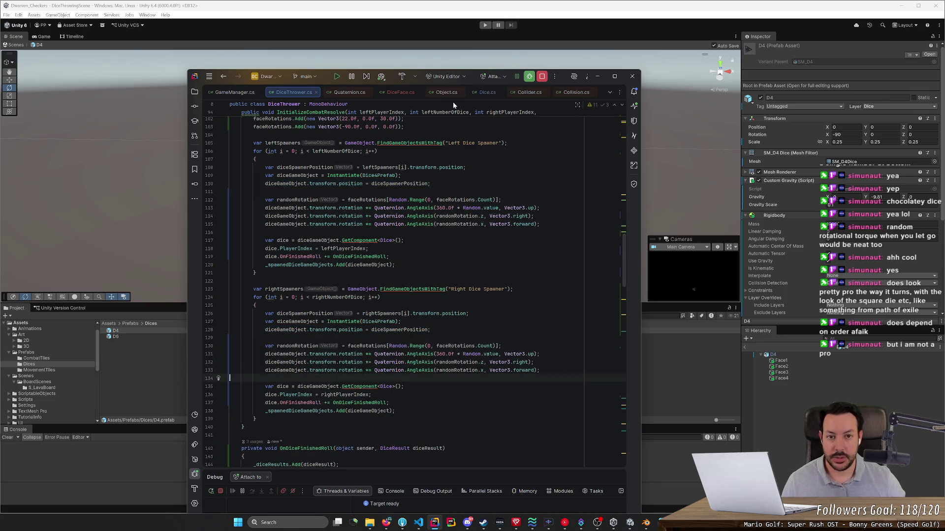
{"action": "key", "text": "alt+Tab"}
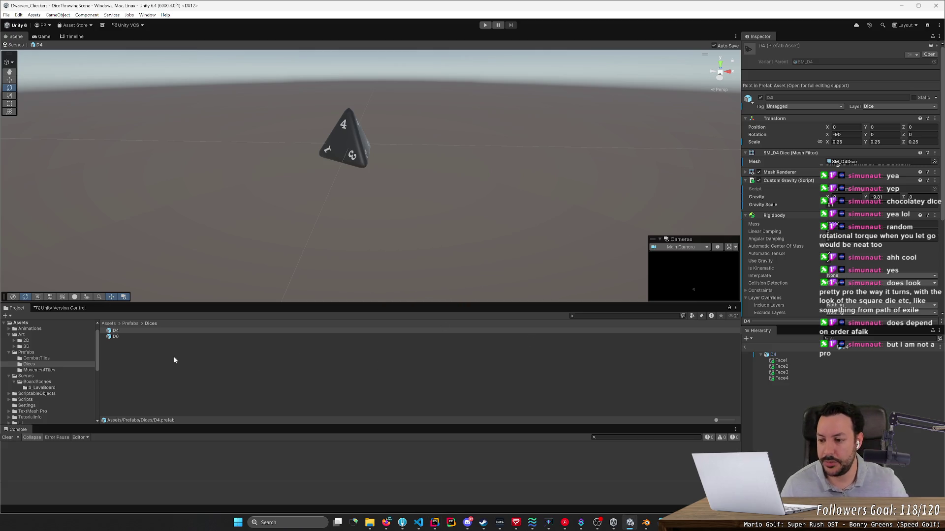
Step: Exit prefab mode to DiceThrowingScene and play it, swapping between two D6 and five D4 dice
{"action": "left_click", "coordinate": [746, 348]}
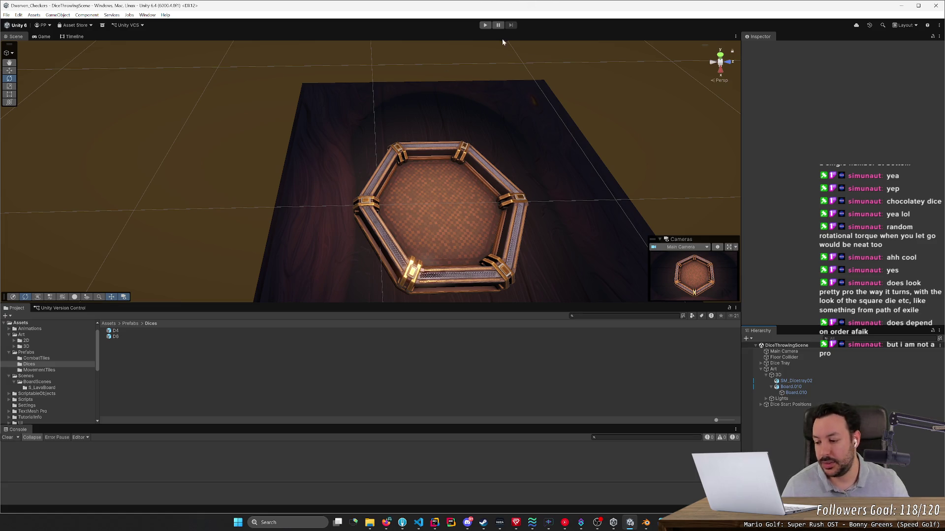
{"action": "left_click", "coordinate": [486, 25]}
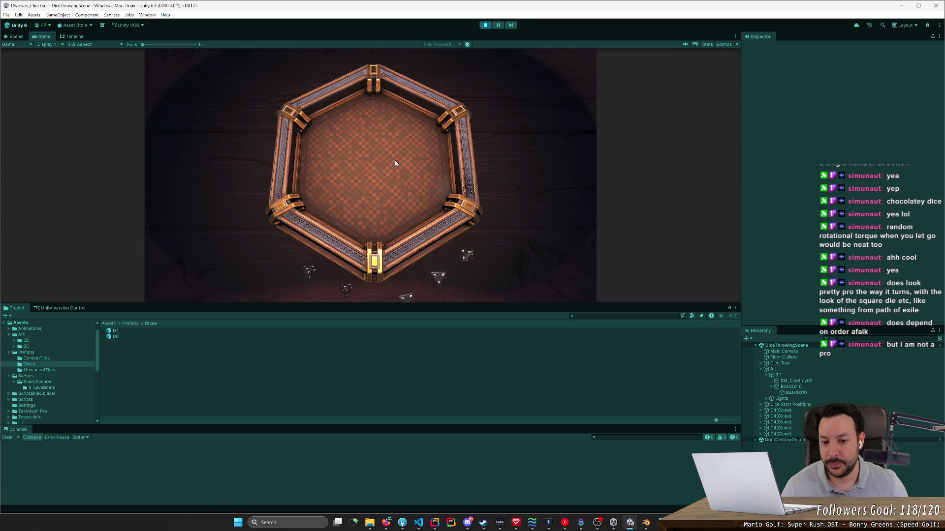
{"action": "key", "text": "2"}
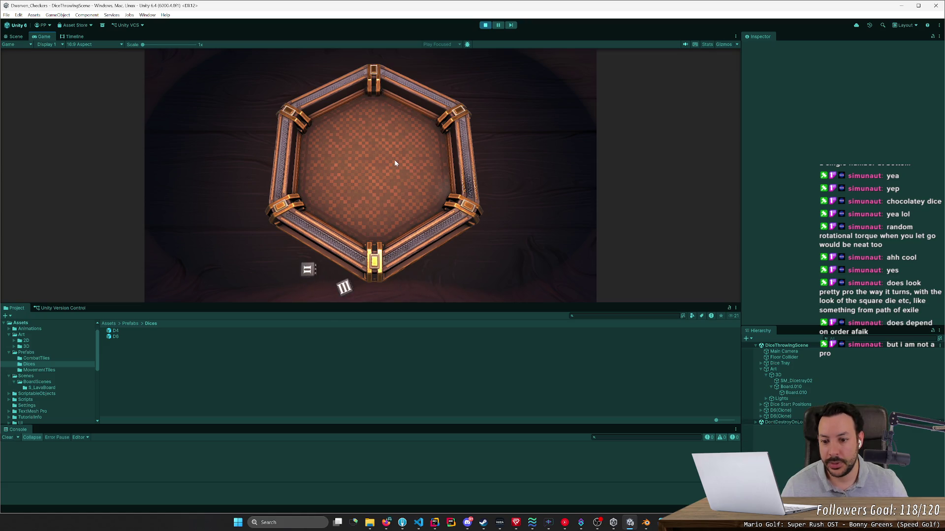
{"action": "key", "text": "1"}
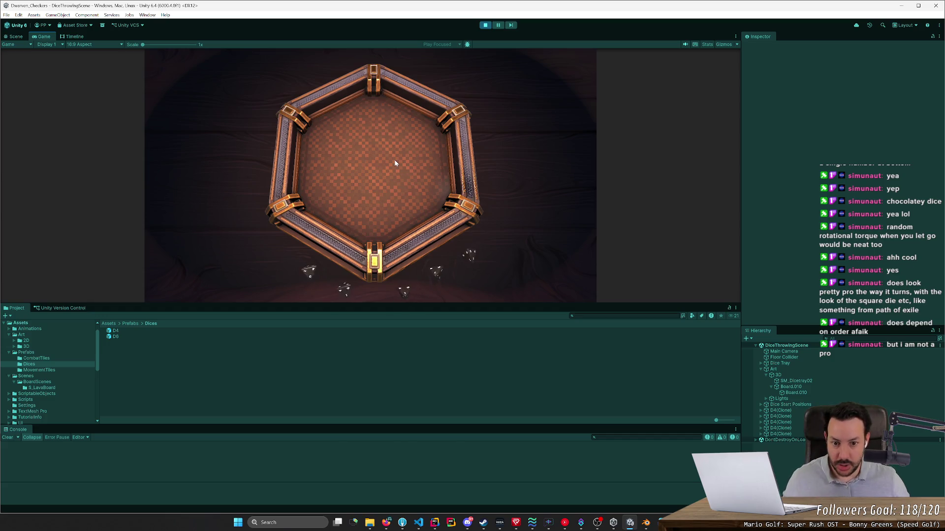
{"action": "key", "text": "alt+Tab"}
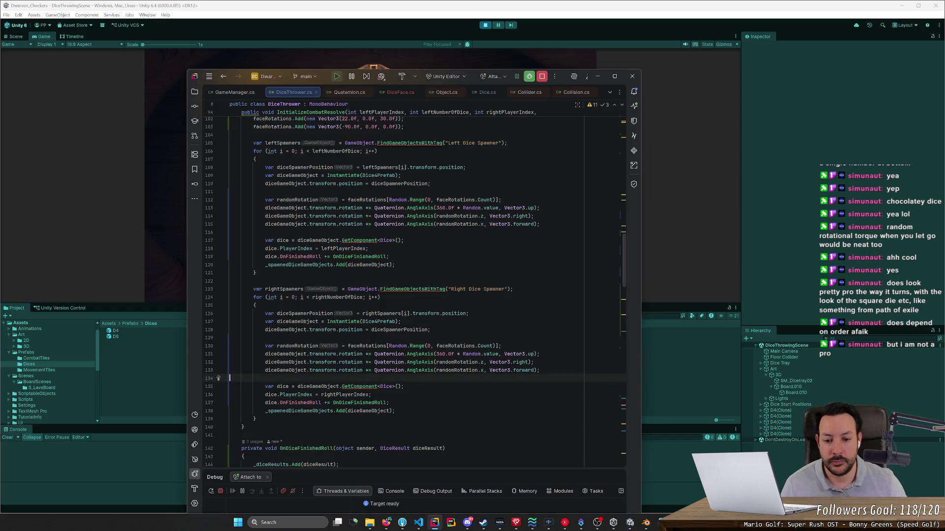
Step: Rotate the right spawner by randomRotation.x about Vector3.right and randomRotation.z about Vector3.forward
{"action": "double_click", "coordinate": [482, 363]}
{"action": "type", "text": "x"}
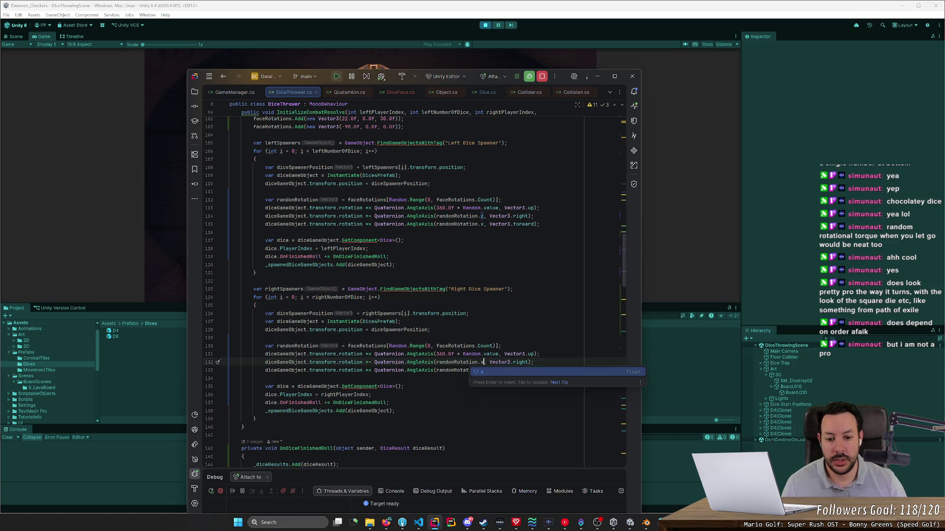
{"action": "double_click", "coordinate": [482, 370]}
{"action": "type", "text": "z, Vector3.forward);"}
{"action": "key", "text": "Escape"}
{"action": "key", "text": "alt+Tab"}
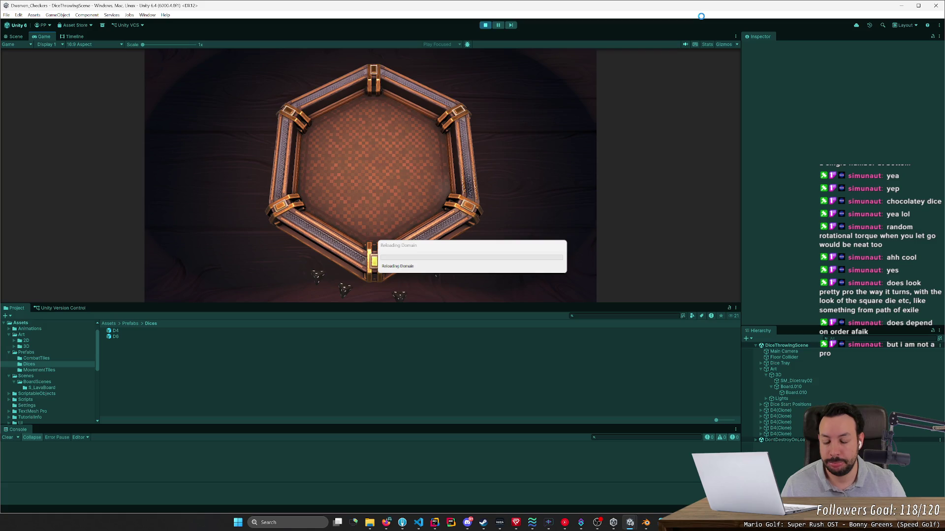
{"action": "key", "text": "alt+Tab"}
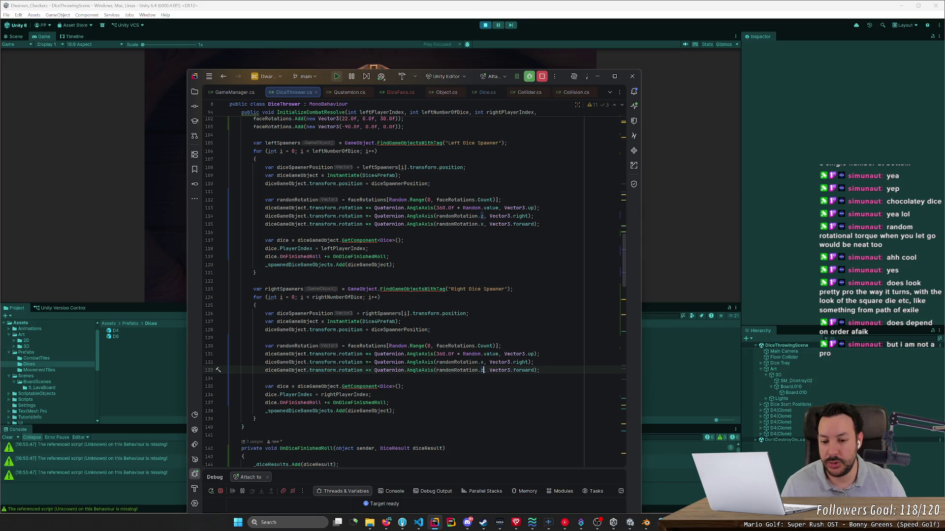
Step: Change line 131's vertical spin from '*=' to '=' and stop Unity's play mode
{"action": "left_click", "coordinate": [365, 354]}
{"action": "key", "text": "Delete"}
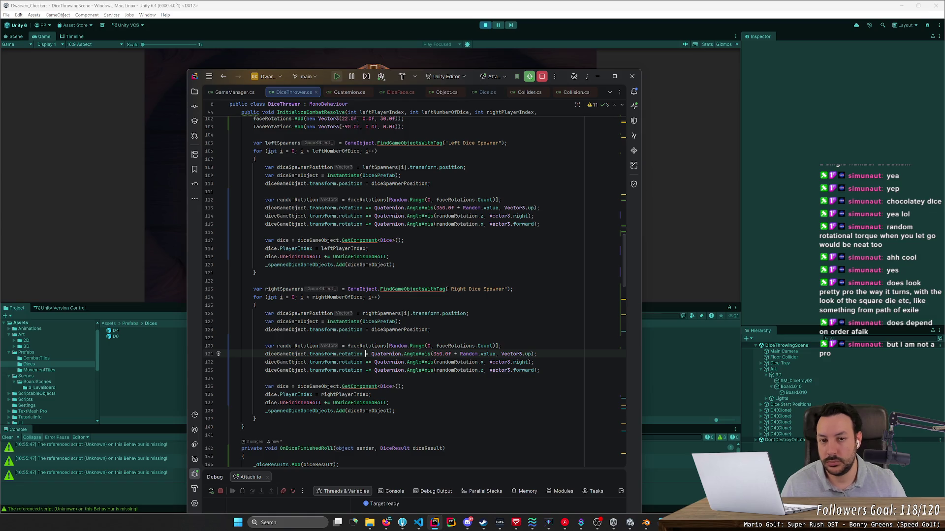
{"action": "left_click", "coordinate": [486, 25]}
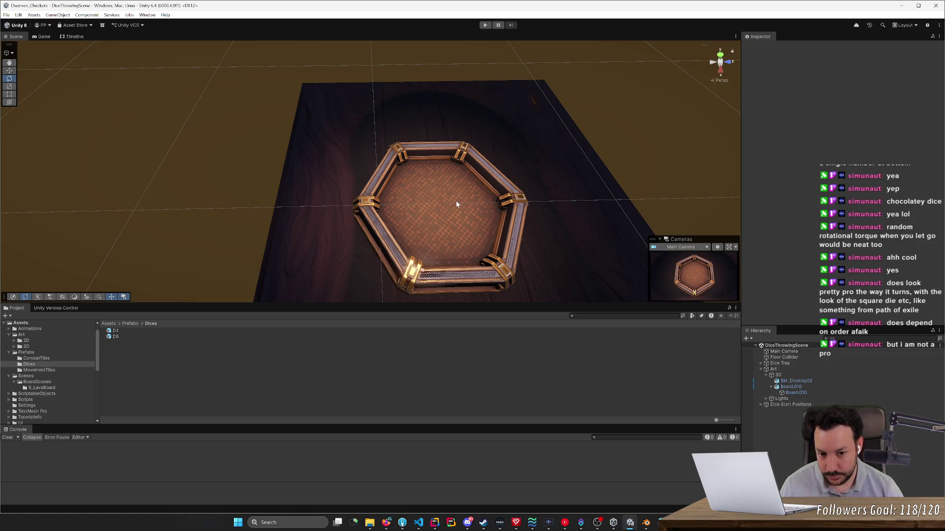
{"action": "key", "text": "alt+Tab"}
{"action": "key", "text": "alt+Tab"}
{"action": "key", "text": "alt+Tab"}
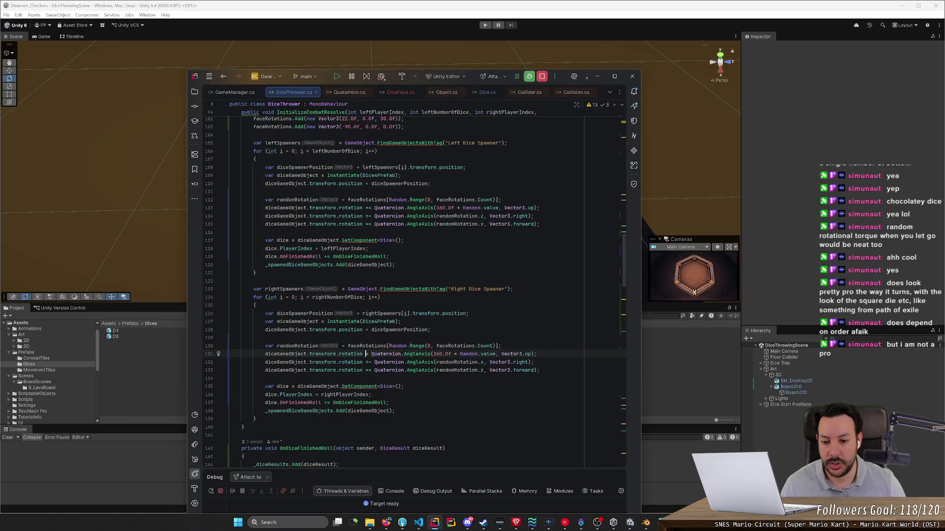
{"action": "left_click_drag", "start_coordinate": [365, 354], "coordinate": [537, 354]}
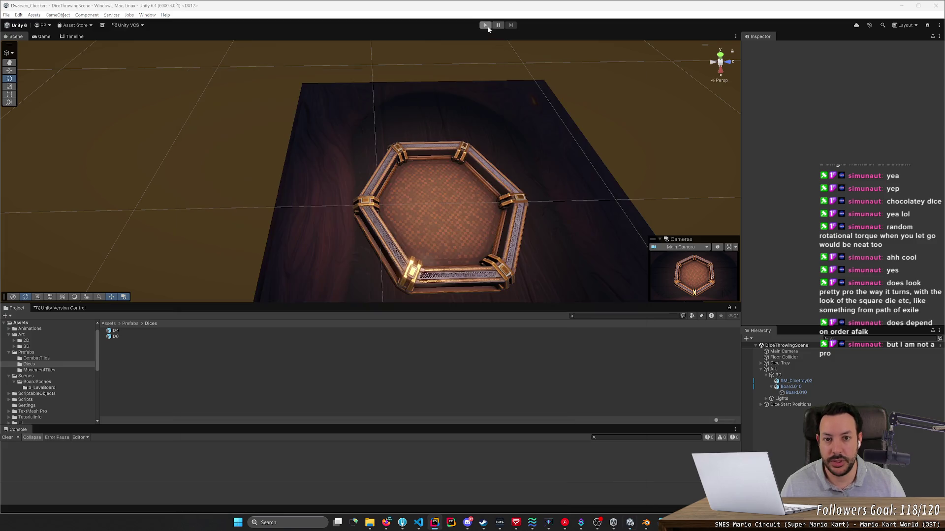
Step: Start play mode and temporarily switch line 132's rotation component back to z
{"action": "left_click", "coordinate": [486, 25]}
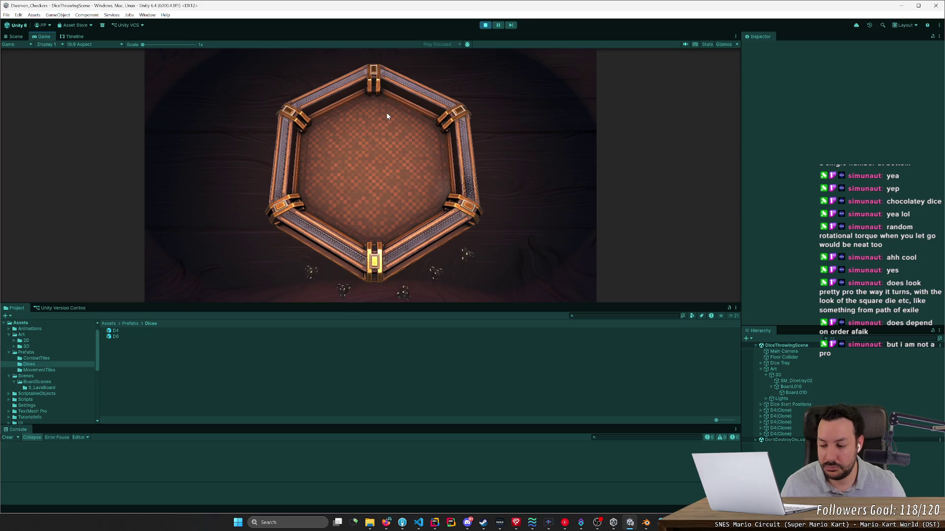
{"action": "key", "text": "alt+Tab"}
{"action": "double_click", "coordinate": [481, 362]}
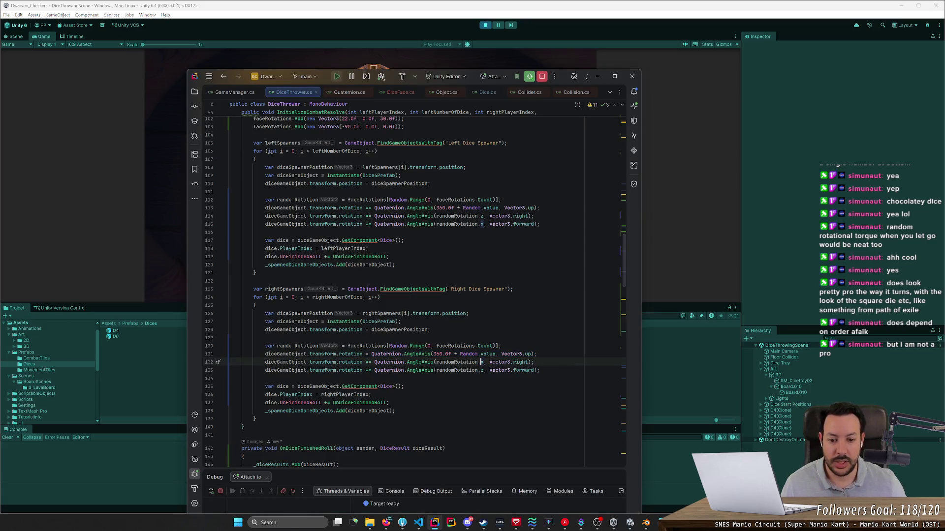
{"action": "type", "text": "z"}
{"action": "key", "text": "Down"}
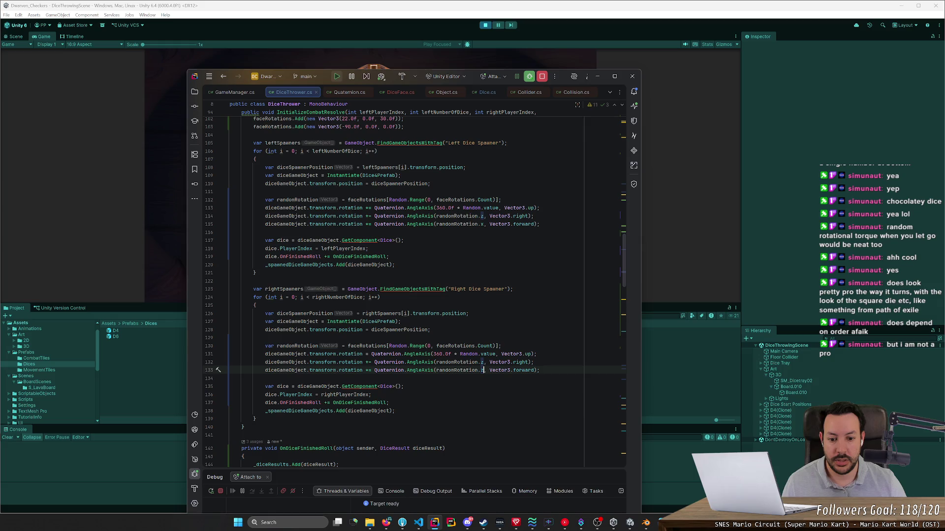
{"action": "key", "text": "Up"}
Step: Make line 113's left-spawner spin a plain '=' assignment and restore .x on line 132
{"action": "left_click", "coordinate": [366, 208]}
{"action": "key", "text": "Delete"}
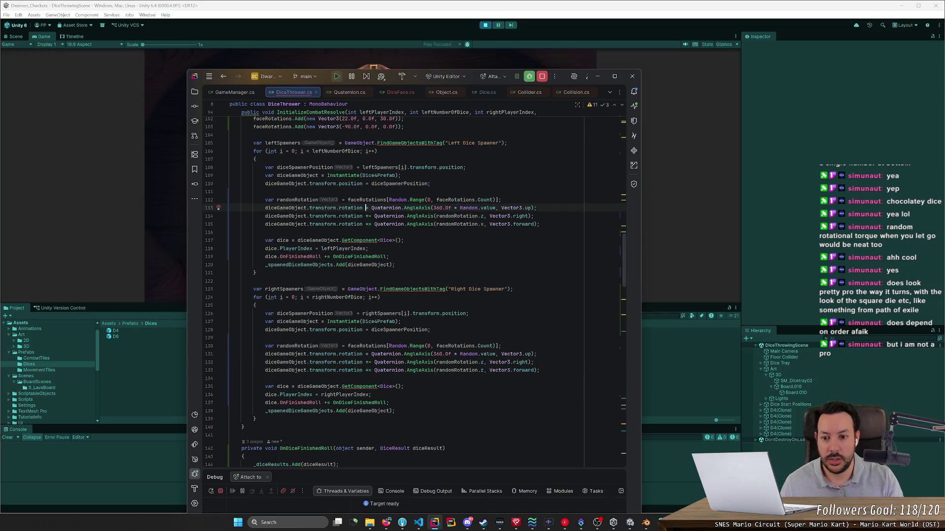
{"action": "double_click", "coordinate": [482, 362]}
{"action": "type", "text": "x"}
{"action": "left_click", "coordinate": [229, 337]}
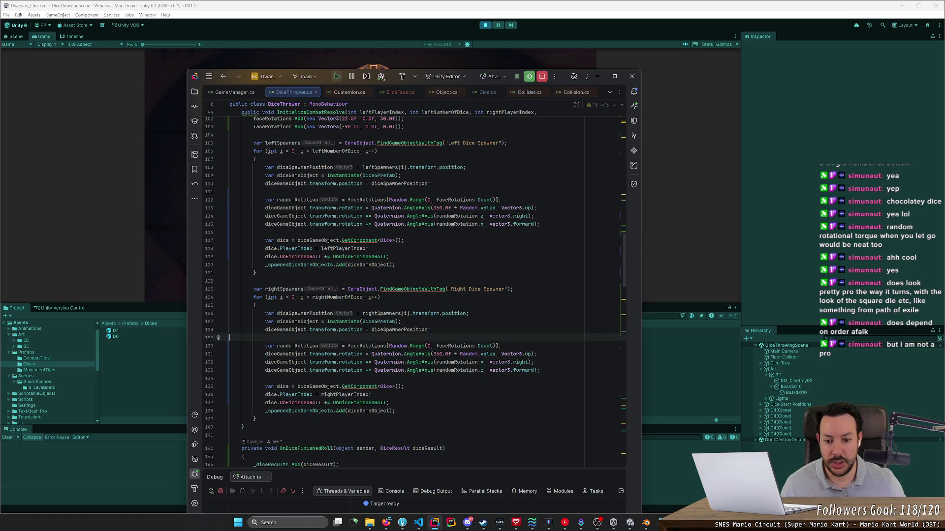
{"action": "left_click", "coordinate": [485, 25]}
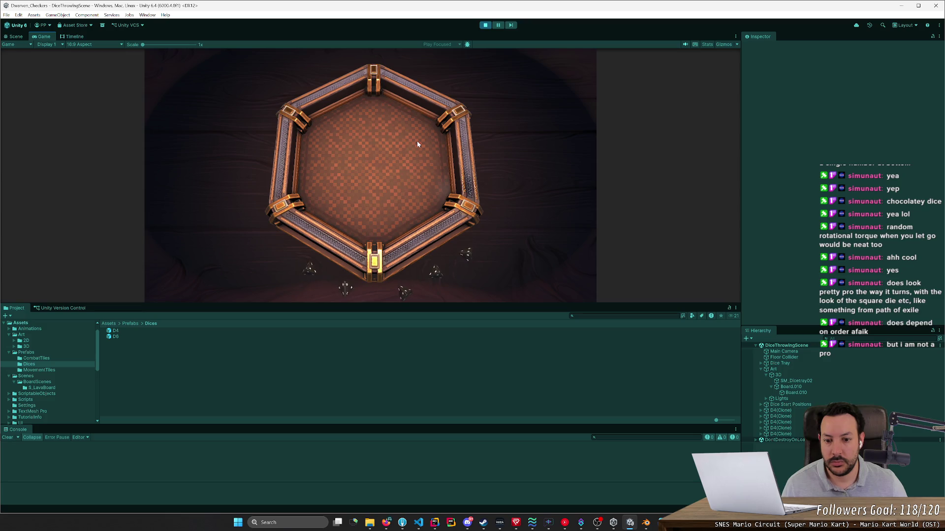
Step: Use randomRotation.x on line 114 and randomRotation.z on line 115 in the left spawner
{"action": "key", "text": "alt+Tab"}
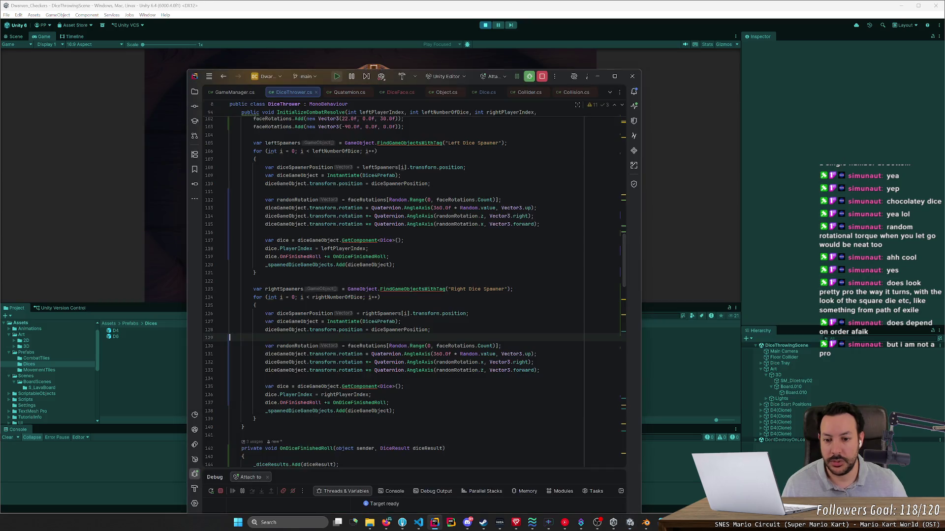
{"action": "left_click", "coordinate": [483, 216]}
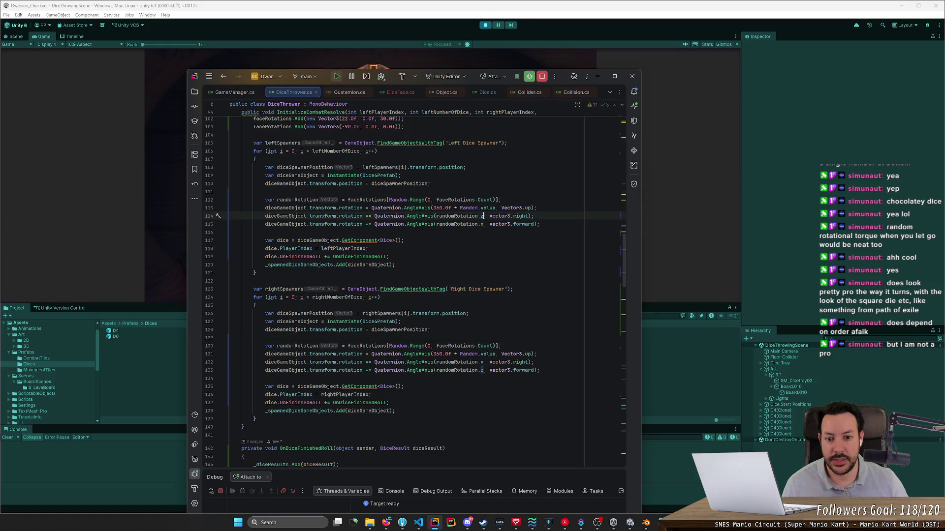
{"action": "key", "text": "BackSpace"}
{"action": "type", "text": "x"}
{"action": "key", "text": "Escape"}
{"action": "key", "text": "Down"}
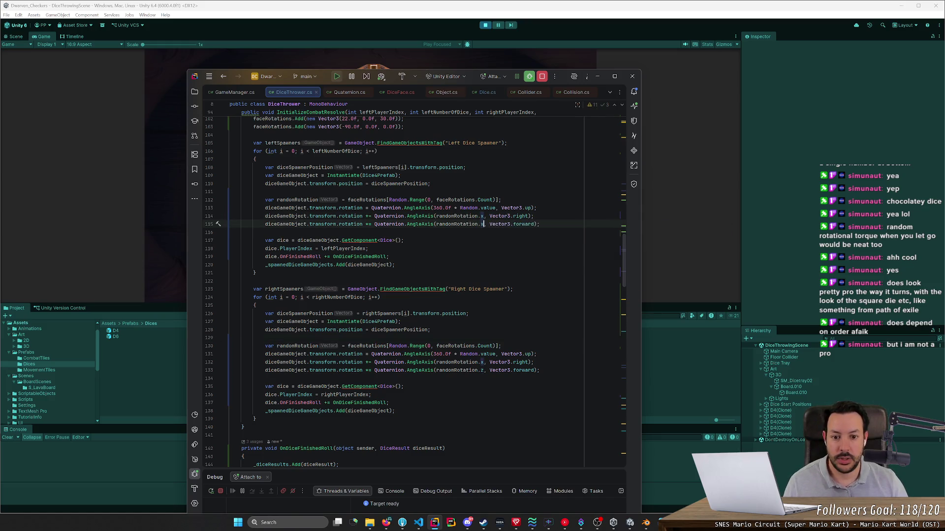
{"action": "key", "text": "BackSpace"}
{"action": "type", "text": "z"}
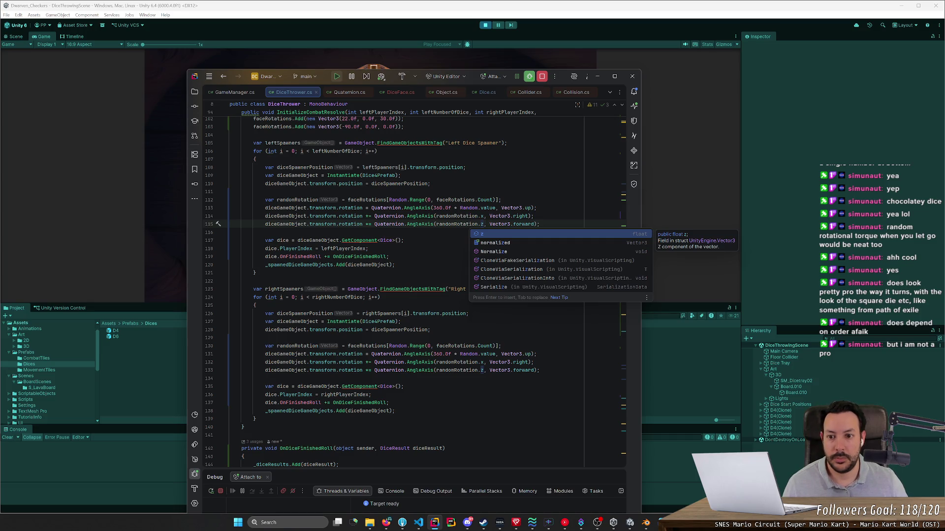
{"action": "left_click", "coordinate": [466, 167]}
{"action": "left_click", "coordinate": [524, 36]}
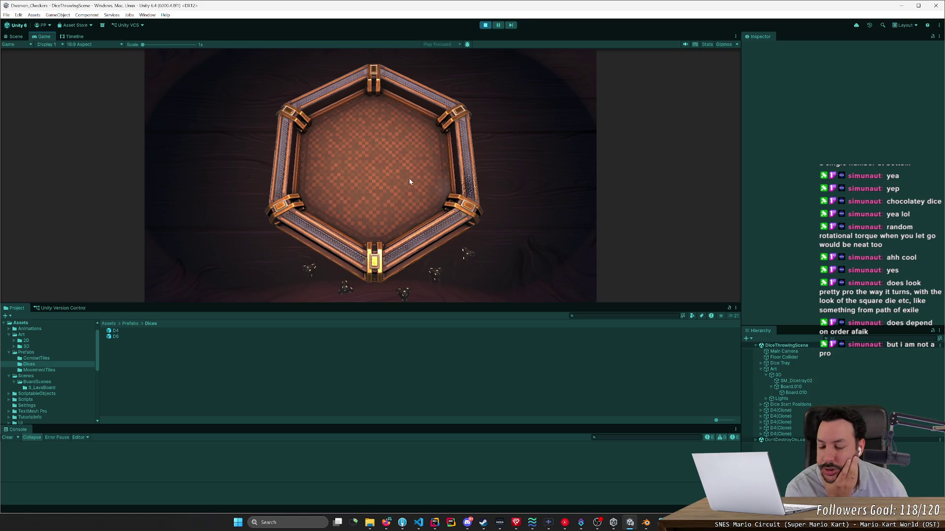
Step: Pause and orbit the scene view for a low look at the tray
{"action": "left_click", "coordinate": [498, 24]}
{"action": "key", "text": "ctrl+1"}
{"action": "mouse_move", "coordinate": [469, 102]}
{"action": "left_mouse_down"}
{"action": "mouse_move", "coordinate": [558, 55]}
{"action": "mouse_move", "coordinate": [424, 181]}
{"action": "mouse_move", "coordinate": [497, 176]}
{"action": "mouse_move", "coordinate": [472, 211]}
{"action": "left_mouse_up"}
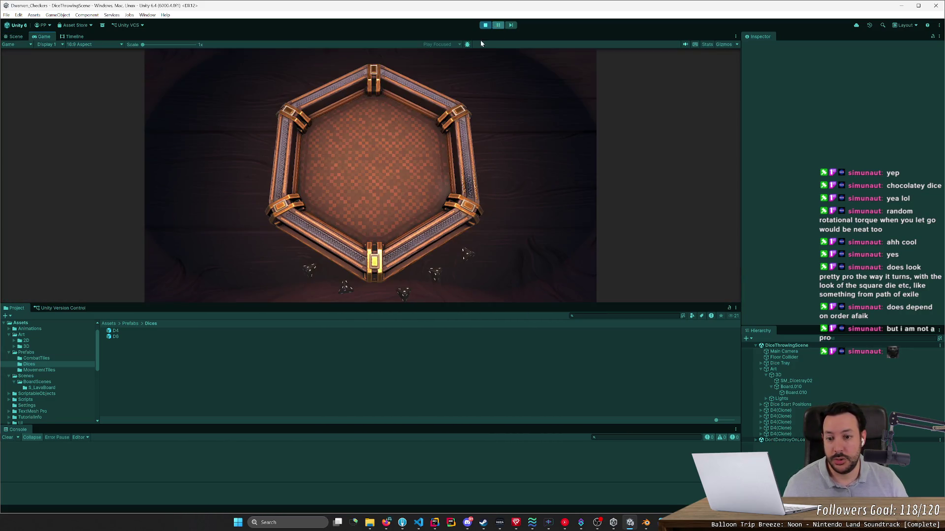
{"action": "key", "text": "ctrl+2"}
Step: Throw several D4 dice into the tray, then reset them with R
{"action": "left_click_drag", "start_coordinate": [313, 270], "coordinate": [353, 187]}
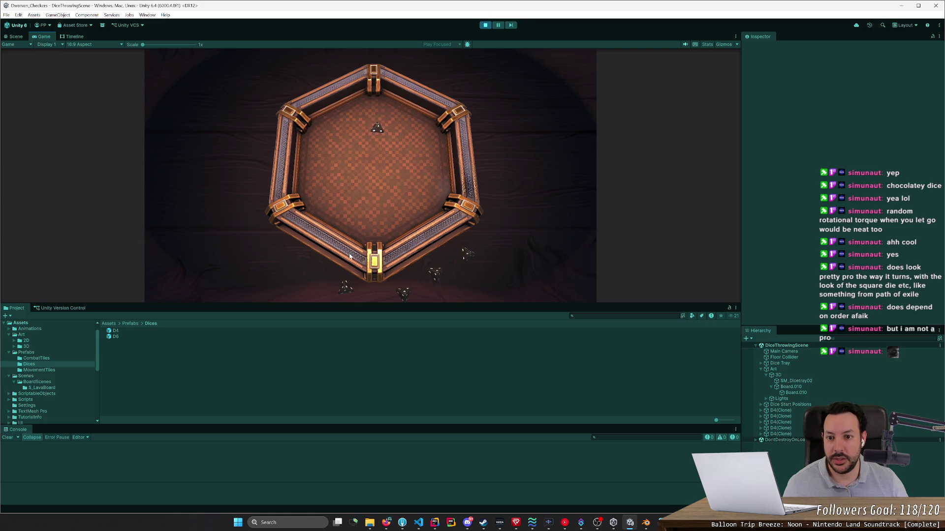
{"action": "left_click_drag", "start_coordinate": [343, 287], "coordinate": [394, 195]}
{"action": "left_click_drag", "start_coordinate": [470, 255], "coordinate": [457, 206]}
{"action": "left_click_drag", "start_coordinate": [433, 274], "coordinate": [411, 108]}
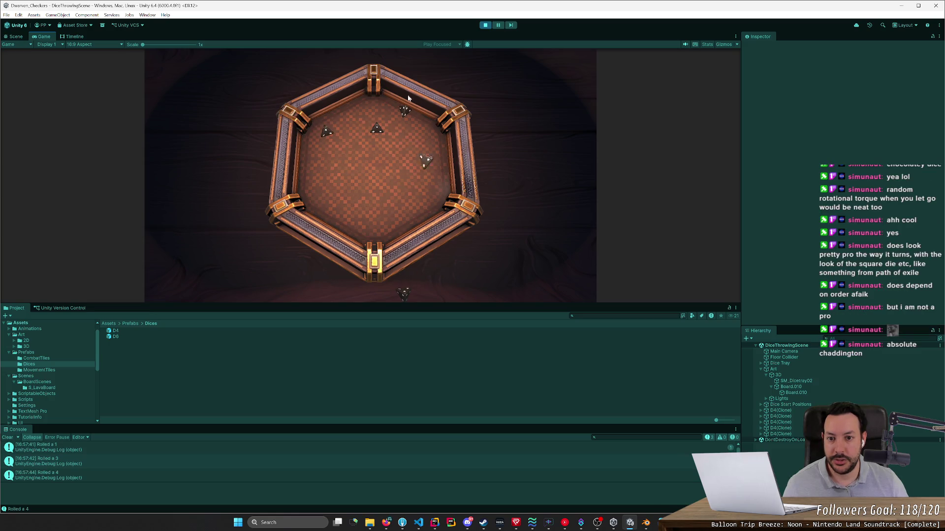
{"action": "mouse_move", "coordinate": [405, 293]}
{"action": "left_mouse_down"}
{"action": "mouse_move", "coordinate": [414, 235]}
{"action": "mouse_move", "coordinate": [402, 197]}
{"action": "left_mouse_up"}
{"action": "key", "text": "r"}
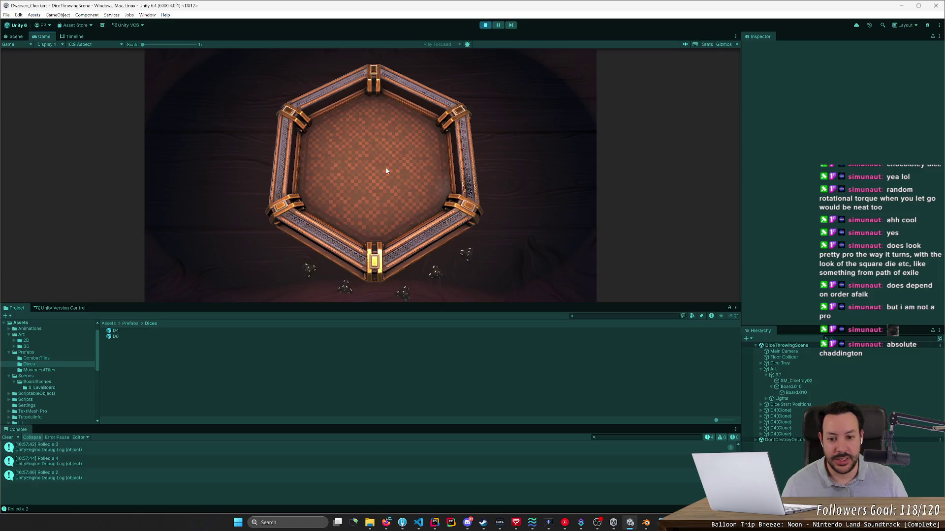
Step: Swap to two D6 dice and back to five D4s, then throw more dice between Console clears
{"action": "key", "text": "2"}
{"action": "key", "text": "1"}
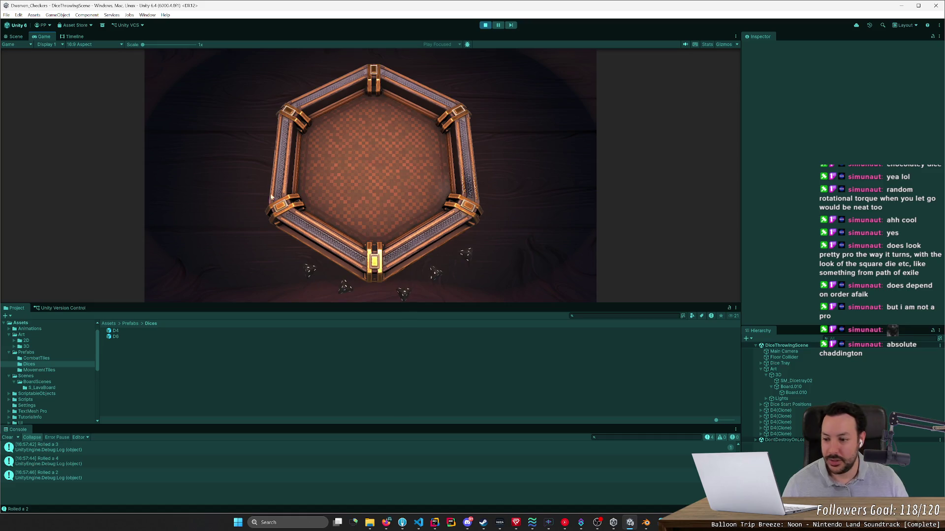
{"action": "left_click", "coordinate": [7, 437]}
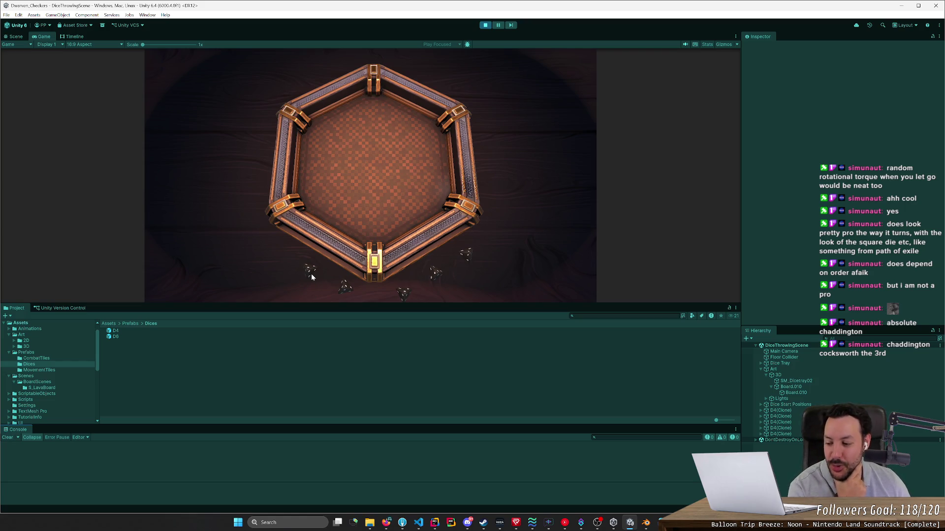
{"action": "left_click_drag", "start_coordinate": [296, 271], "coordinate": [246, 286]}
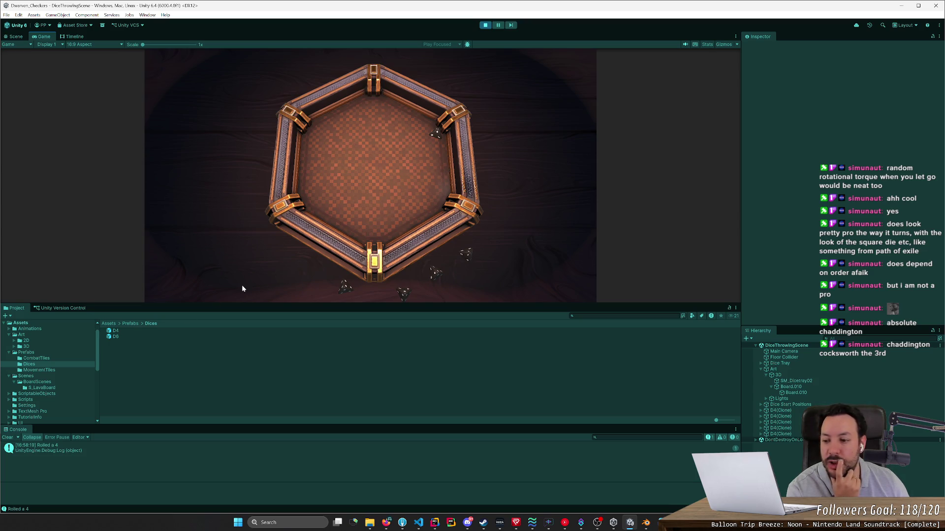
{"action": "left_click", "coordinate": [8, 438]}
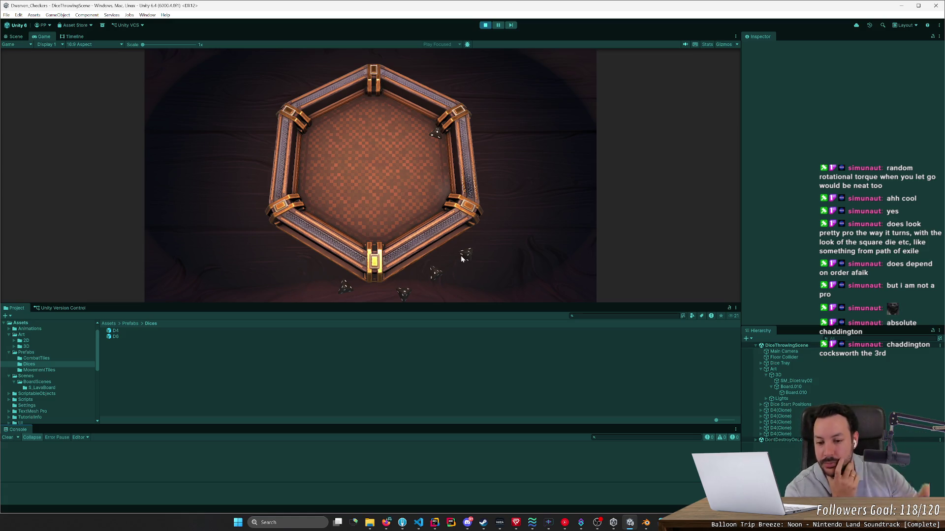
{"action": "left_click", "coordinate": [388, 172]}
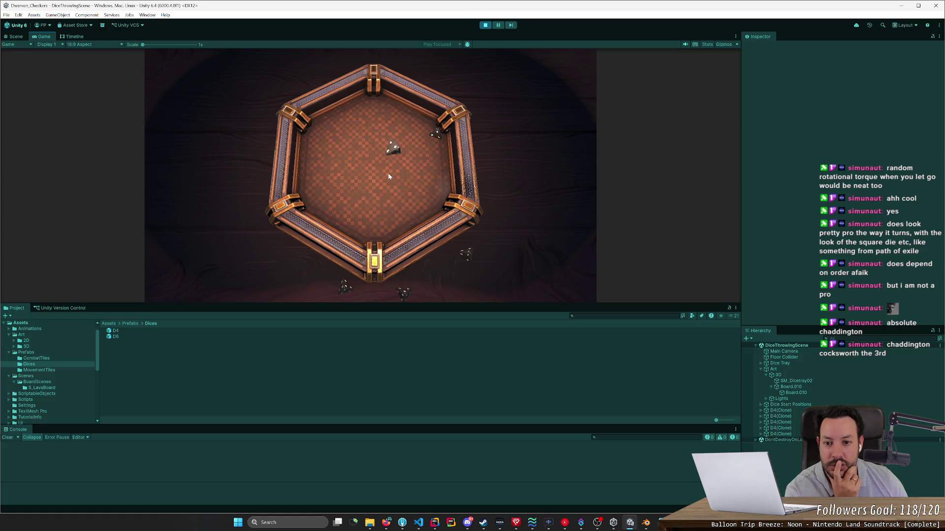
Step: Throw the D4 dice into the tray's corners and floor, then clear the Console
{"action": "mouse_move", "coordinate": [380, 227]}
{"action": "left_mouse_down"}
{"action": "mouse_move", "coordinate": [426, 262]}
{"action": "mouse_move", "coordinate": [272, 88]}
{"action": "mouse_move", "coordinate": [348, 184]}
{"action": "left_mouse_up"}
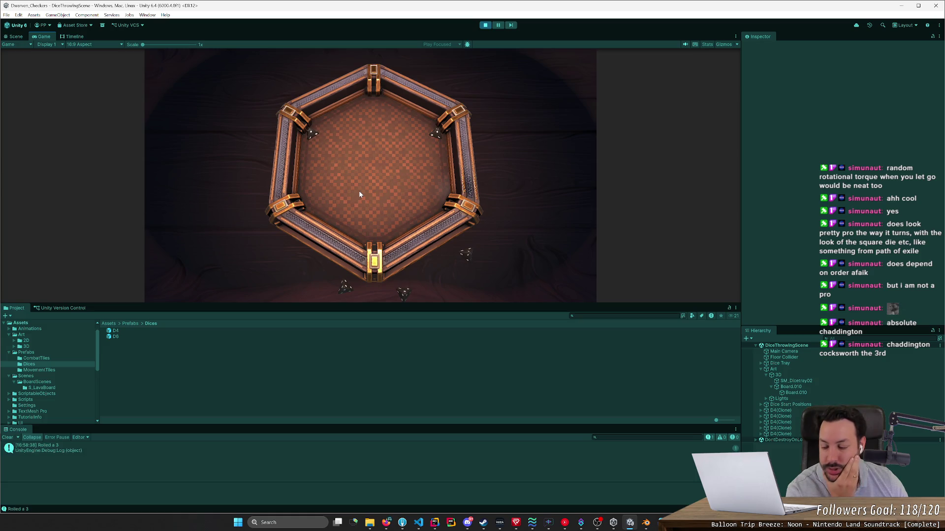
{"action": "mouse_move", "coordinate": [304, 268]}
{"action": "left_mouse_down"}
{"action": "mouse_move", "coordinate": [407, 213]}
{"action": "mouse_move", "coordinate": [443, 177]}
{"action": "left_mouse_up"}
{"action": "mouse_move", "coordinate": [407, 298]}
{"action": "left_mouse_down"}
{"action": "mouse_move", "coordinate": [391, 198]}
{"action": "mouse_move", "coordinate": [433, 255]}
{"action": "left_mouse_up"}
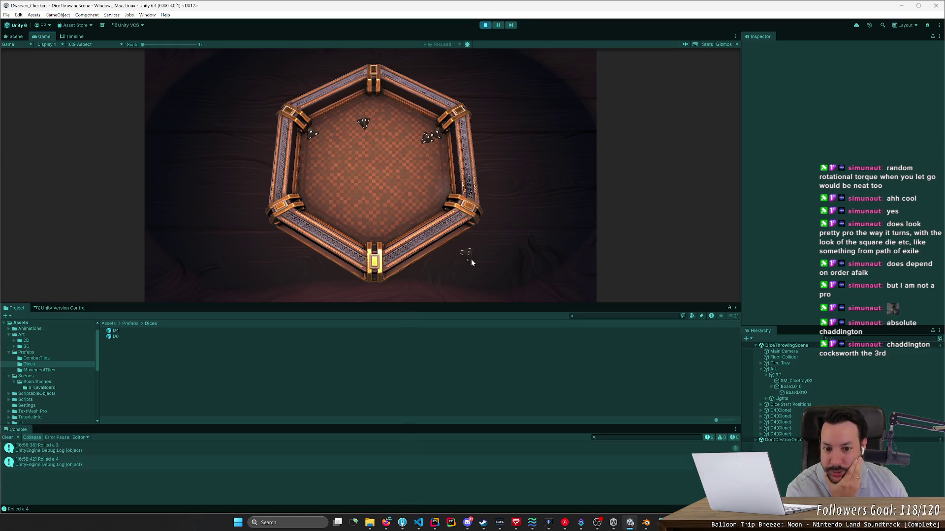
{"action": "mouse_move", "coordinate": [471, 256]}
{"action": "left_mouse_down"}
{"action": "mouse_move", "coordinate": [392, 197]}
{"action": "mouse_move", "coordinate": [335, 197]}
{"action": "mouse_move", "coordinate": [378, 137]}
{"action": "left_mouse_up"}
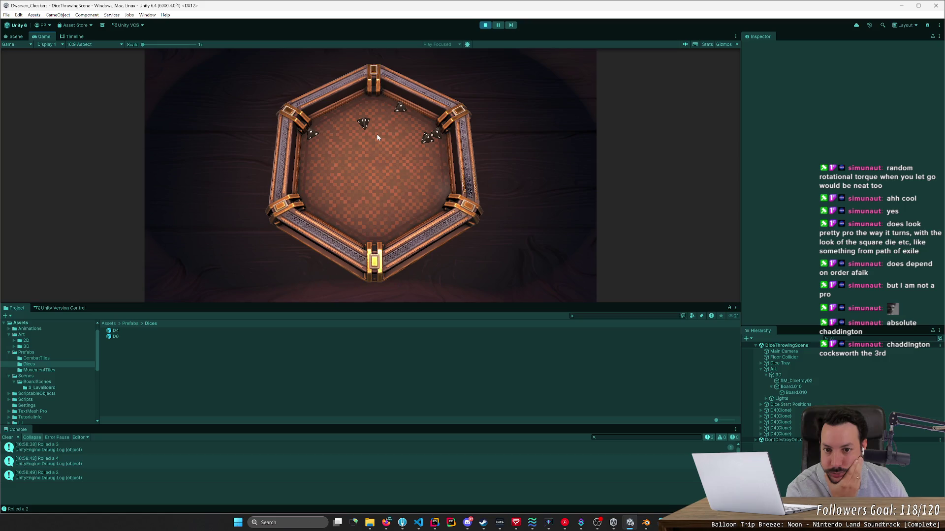
{"action": "mouse_move", "coordinate": [421, 200]}
{"action": "left_mouse_down"}
{"action": "mouse_move", "coordinate": [405, 278]}
{"action": "mouse_move", "coordinate": [401, 211]}
{"action": "left_mouse_up"}
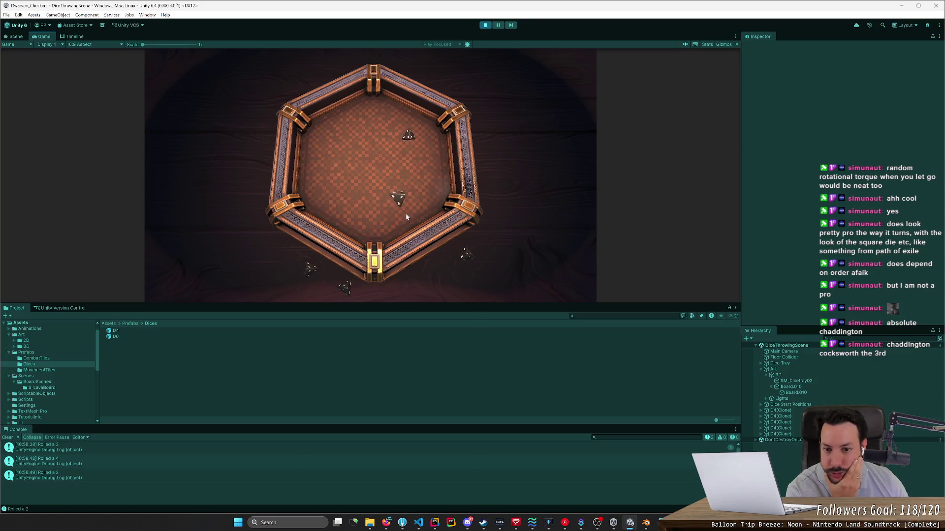
{"action": "left_click_drag", "start_coordinate": [346, 287], "coordinate": [351, 216]}
{"action": "mouse_move", "coordinate": [310, 268]}
{"action": "left_mouse_down"}
{"action": "mouse_move", "coordinate": [311, 241]}
{"action": "mouse_move", "coordinate": [350, 205]}
{"action": "left_mouse_up"}
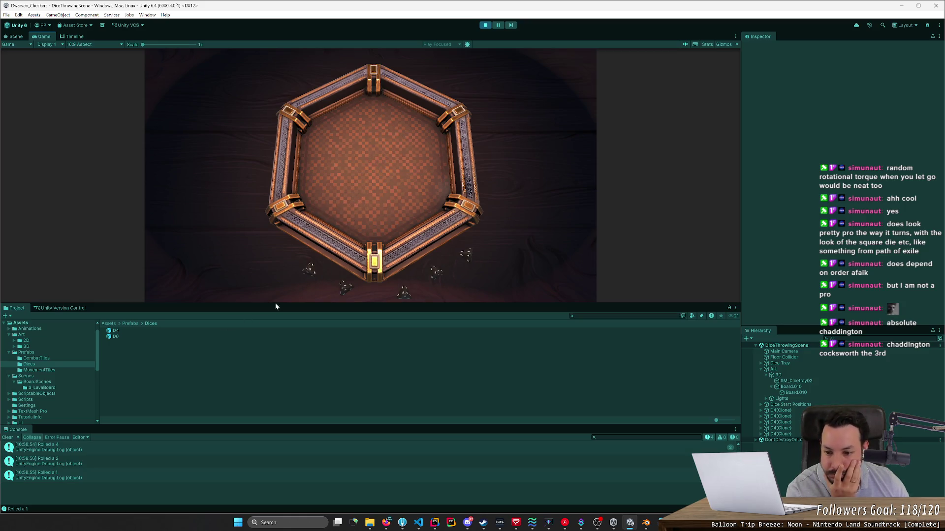
{"action": "left_click", "coordinate": [10, 436]}
Step: Throw more dice, pick up those stuck at the top edge, and reset them
{"action": "left_click_drag", "start_coordinate": [346, 288], "coordinate": [347, 180]}
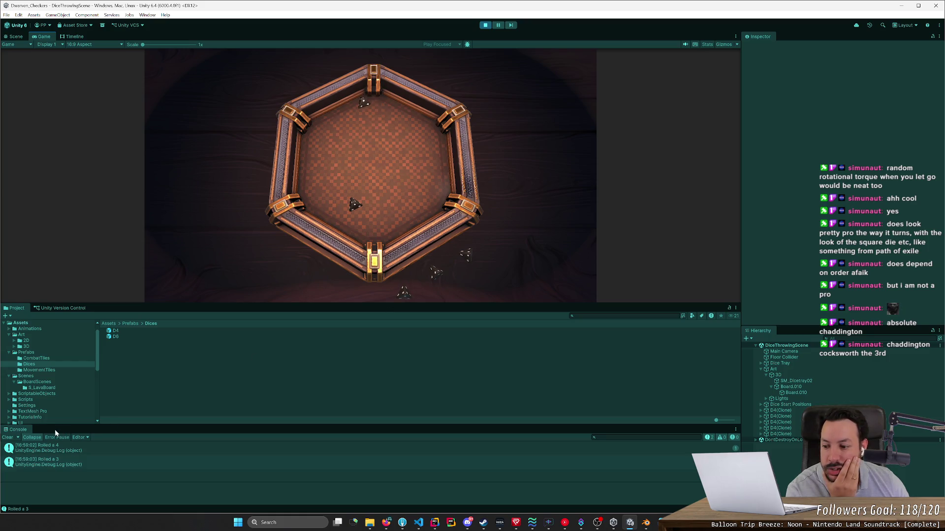
{"action": "left_click", "coordinate": [10, 437]}
{"action": "left_click_drag", "start_coordinate": [403, 293], "coordinate": [436, 263]}
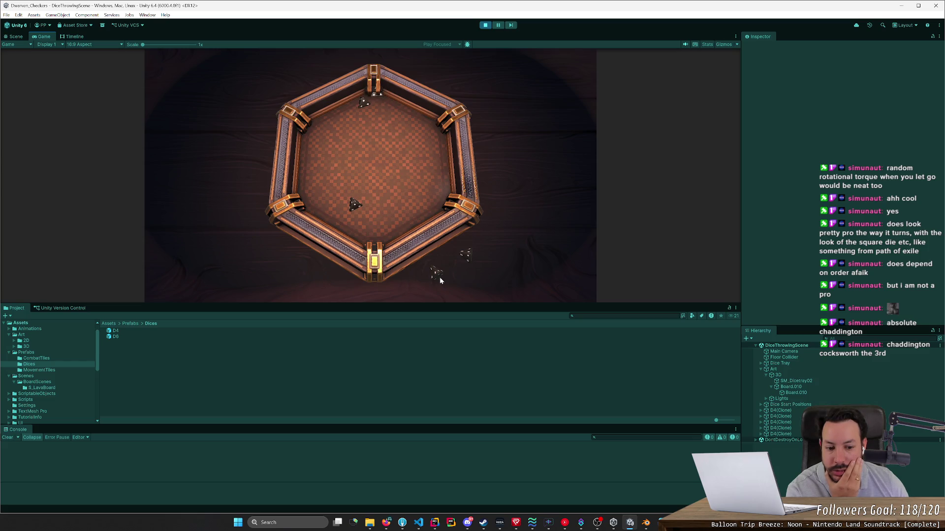
{"action": "mouse_move", "coordinate": [436, 271]}
{"action": "left_mouse_down"}
{"action": "mouse_move", "coordinate": [429, 258]}
{"action": "mouse_move", "coordinate": [445, 244]}
{"action": "mouse_move", "coordinate": [435, 197]}
{"action": "left_mouse_up"}
{"action": "mouse_move", "coordinate": [376, 93]}
{"action": "left_mouse_down"}
{"action": "mouse_move", "coordinate": [375, 60]}
{"action": "mouse_move", "coordinate": [386, 184]}
{"action": "left_mouse_up"}
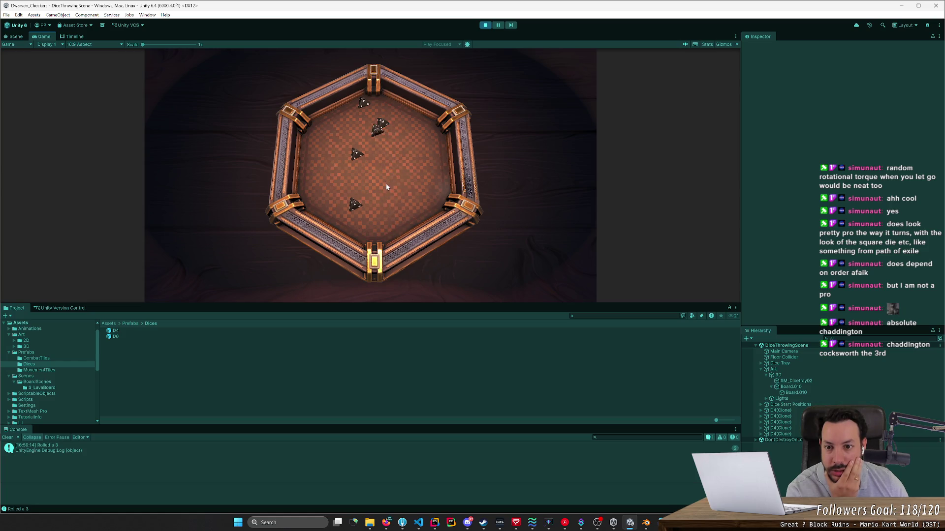
{"action": "mouse_move", "coordinate": [378, 130]}
{"action": "left_mouse_down"}
{"action": "mouse_move", "coordinate": [431, 199]}
{"action": "mouse_move", "coordinate": [371, 185]}
{"action": "left_mouse_up"}
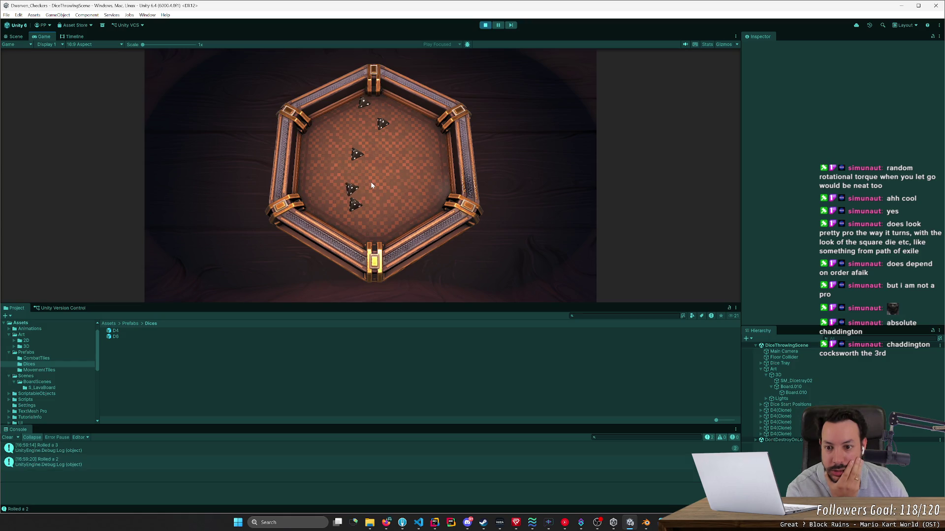
{"action": "left_click", "coordinate": [8, 437]}
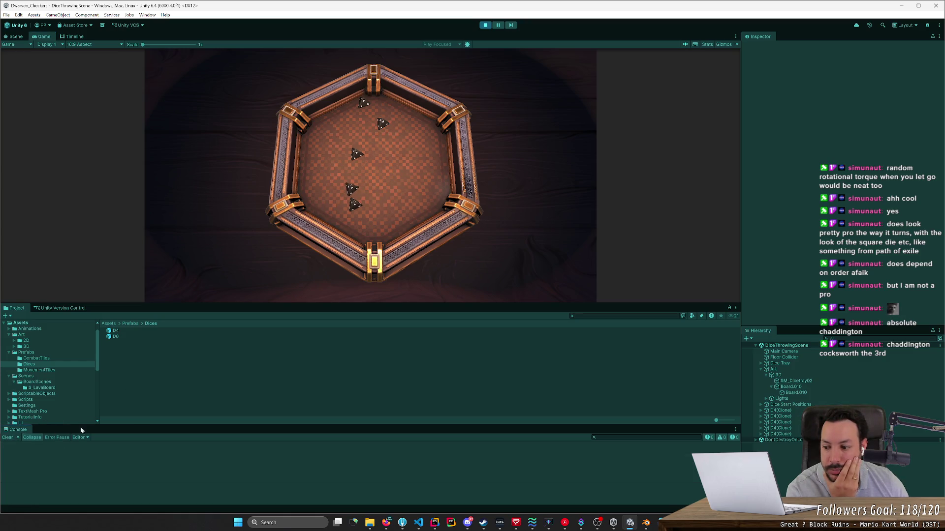
{"action": "left_click", "coordinate": [330, 254]}
Step: Throw the reset dice into the tray in pairs, logging rolls of 4, 1 and 2
{"action": "mouse_move", "coordinate": [314, 278]}
{"action": "left_mouse_down"}
{"action": "mouse_move", "coordinate": [311, 219]}
{"action": "mouse_move", "coordinate": [329, 187]}
{"action": "mouse_move", "coordinate": [365, 215]}
{"action": "left_mouse_up"}
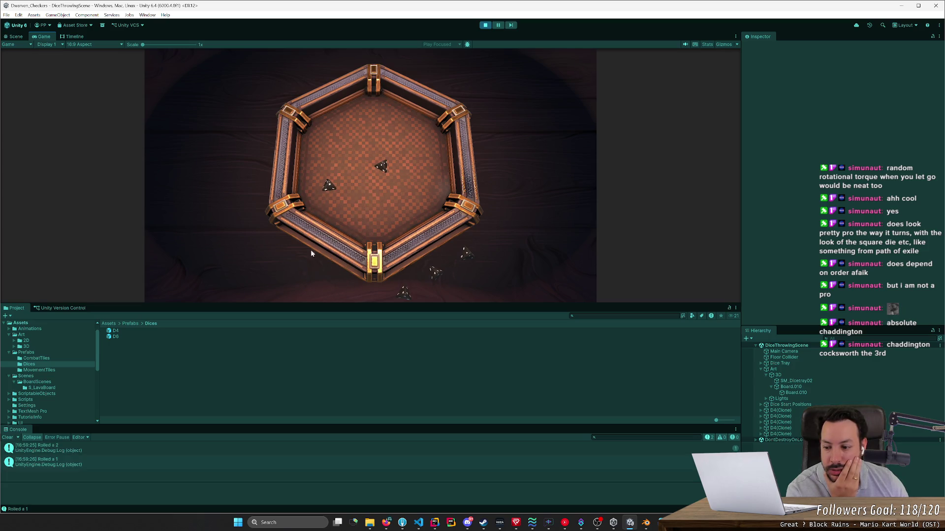
{"action": "left_click", "coordinate": [8, 438]}
{"action": "left_click_drag", "start_coordinate": [404, 294], "coordinate": [409, 237]}
{"action": "left_click_drag", "start_coordinate": [435, 272], "coordinate": [409, 217]}
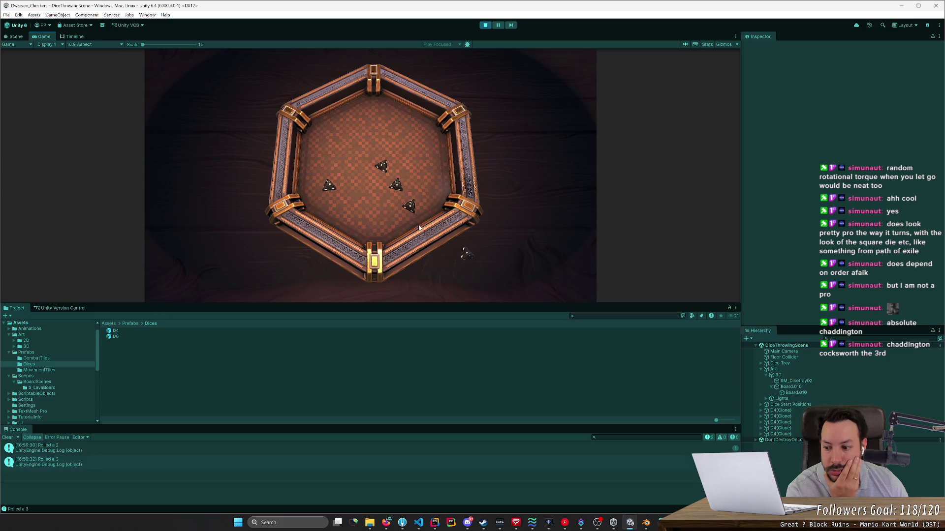
{"action": "left_click", "coordinate": [8, 438]}
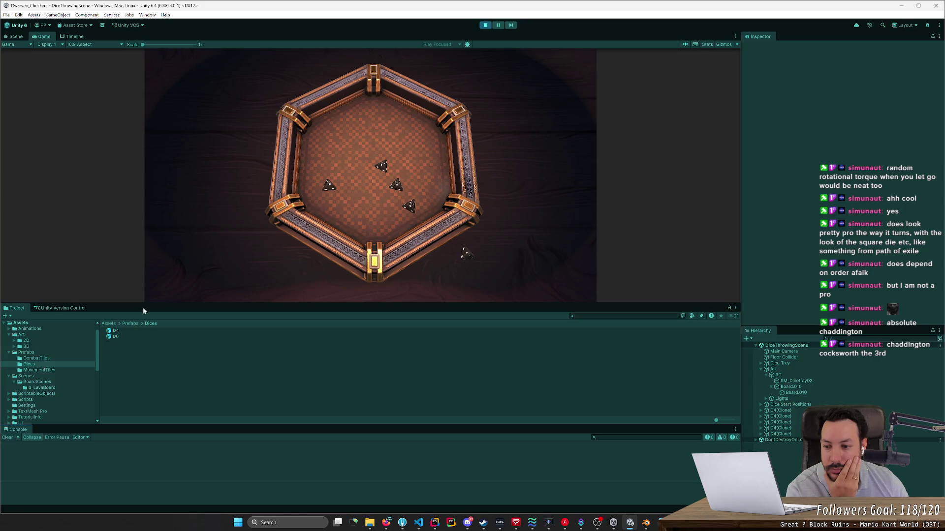
{"action": "left_click", "coordinate": [329, 260]}
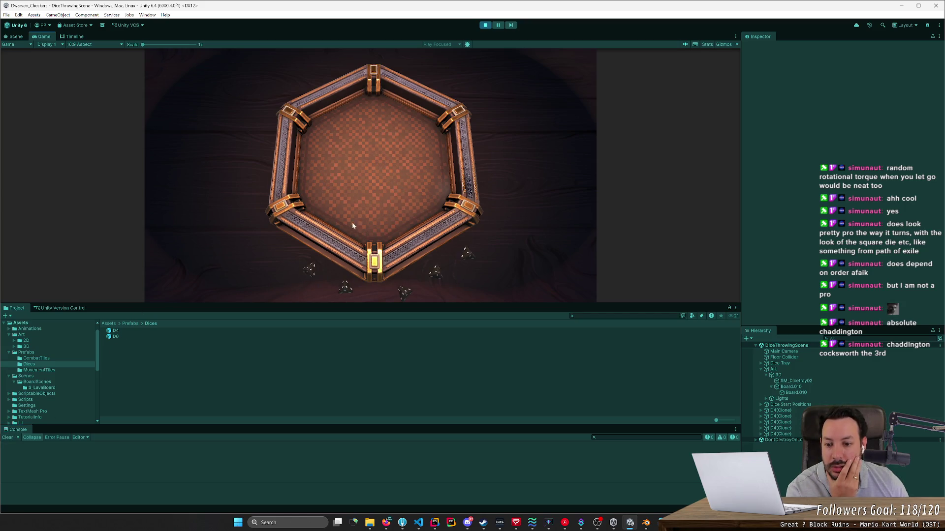
{"action": "left_click_drag", "start_coordinate": [346, 290], "coordinate": [350, 221]}
{"action": "left_click_drag", "start_coordinate": [310, 270], "coordinate": [354, 216]}
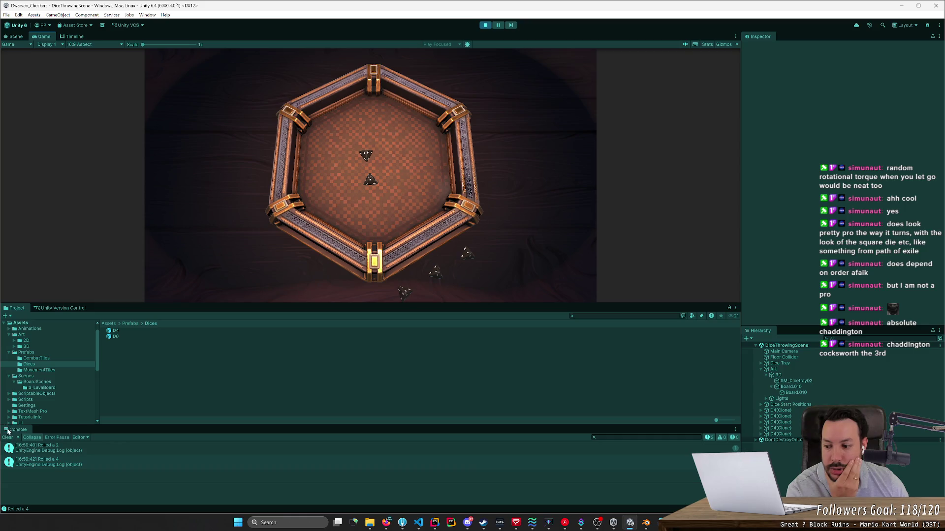
{"action": "left_click", "coordinate": [8, 437]}
Step: Respawn all five D4 dice and throw each into the tray, logging rolls of 1, 2 and 3
{"action": "mouse_move", "coordinate": [407, 298]}
{"action": "left_mouse_down"}
{"action": "mouse_move", "coordinate": [394, 198]}
{"action": "mouse_move", "coordinate": [469, 253]}
{"action": "mouse_move", "coordinate": [405, 150]}
{"action": "mouse_move", "coordinate": [489, 280]}
{"action": "left_mouse_up"}
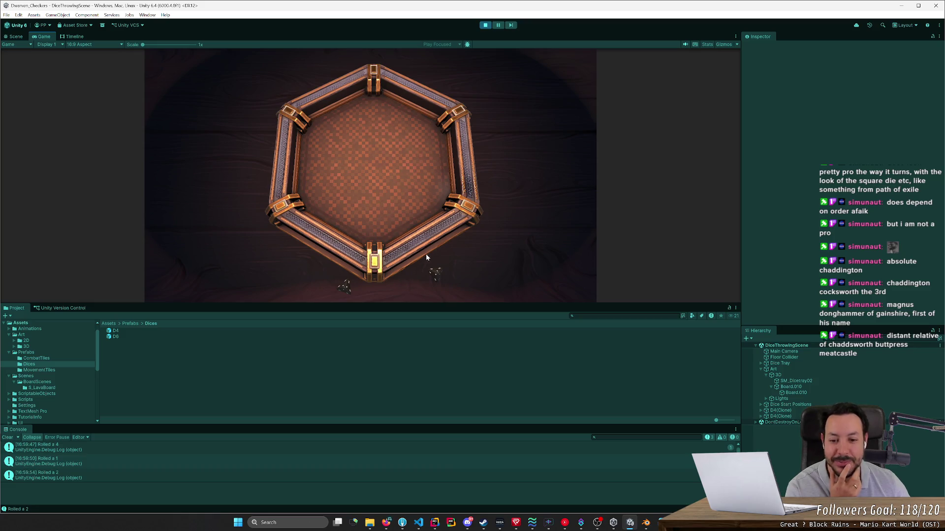
{"action": "left_click", "coordinate": [405, 243]}
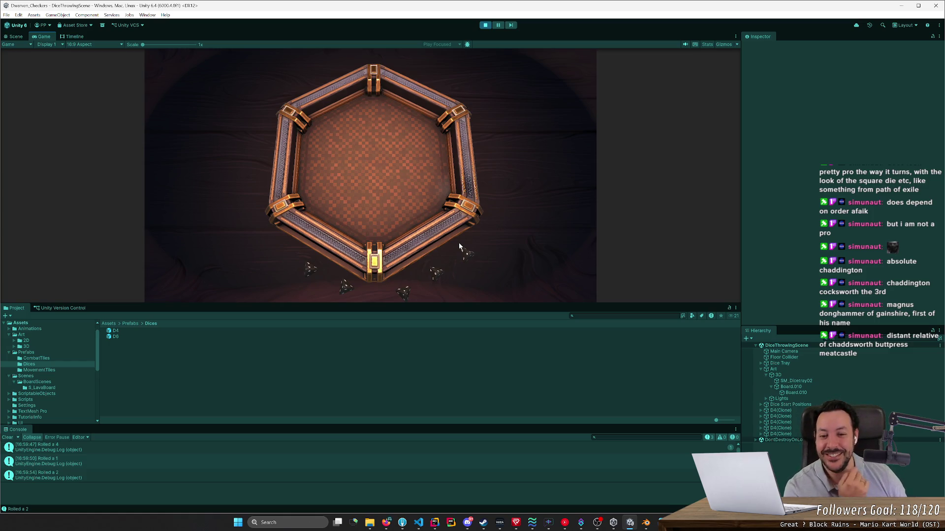
{"action": "left_click", "coordinate": [465, 251]}
{"action": "left_click", "coordinate": [404, 294]}
{"action": "left_click", "coordinate": [344, 285]}
{"action": "left_click", "coordinate": [435, 274]}
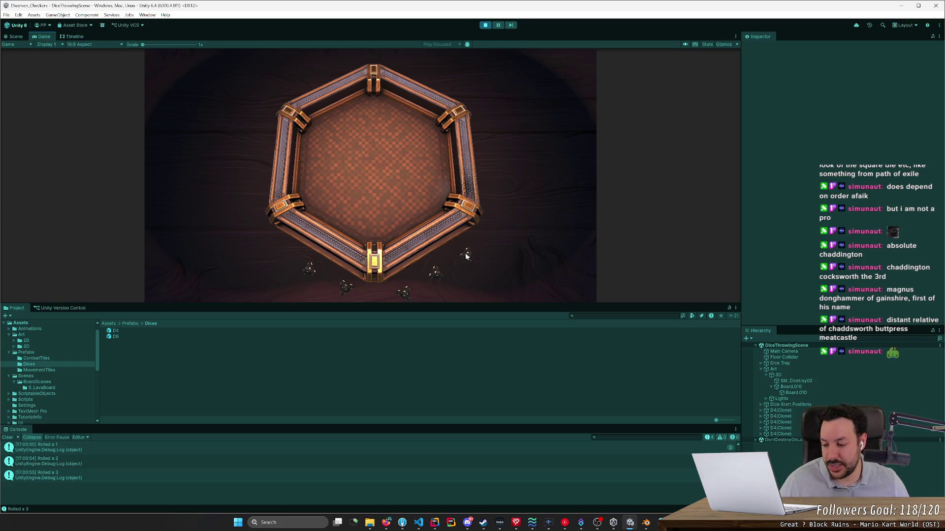
Step: Throw the dice lying outside into the tray, then reset them with R
{"action": "left_click_drag", "start_coordinate": [442, 277], "coordinate": [398, 171]}
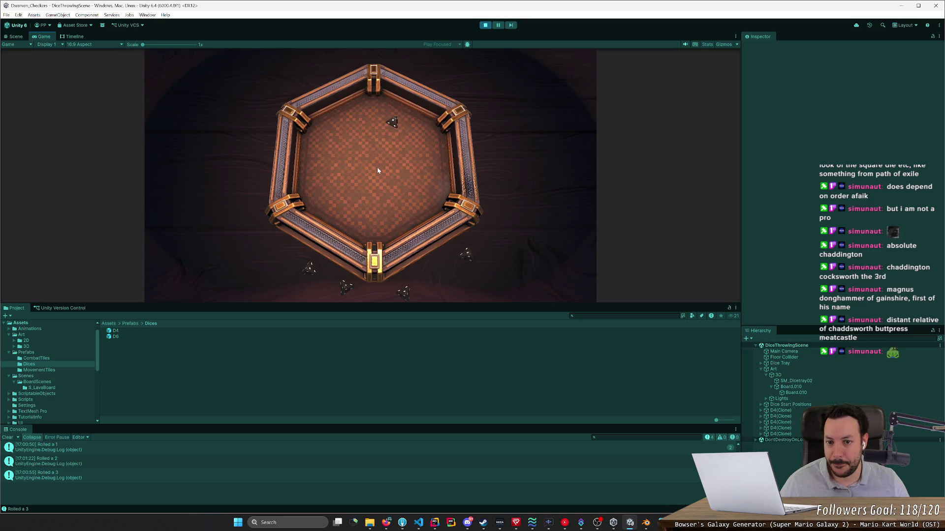
{"action": "left_click_drag", "start_coordinate": [394, 125], "coordinate": [364, 127]}
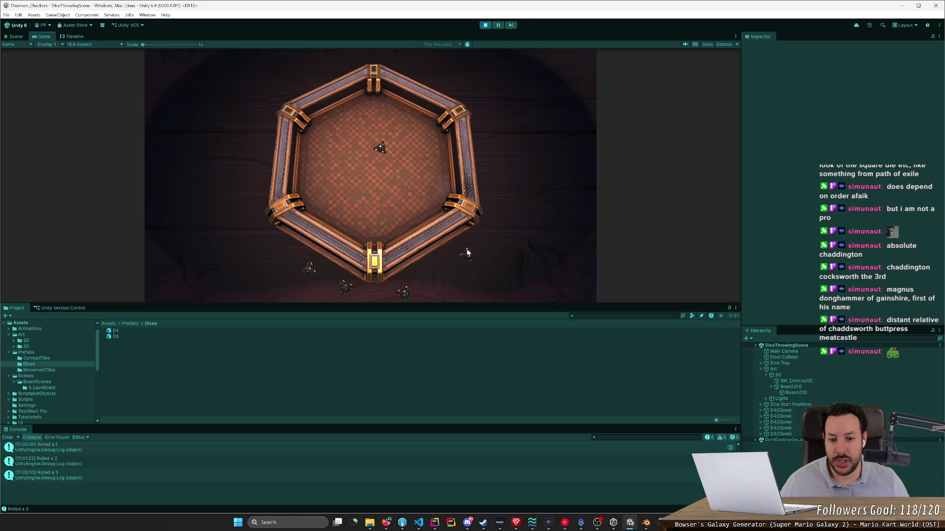
{"action": "left_click_drag", "start_coordinate": [463, 234], "coordinate": [391, 181]}
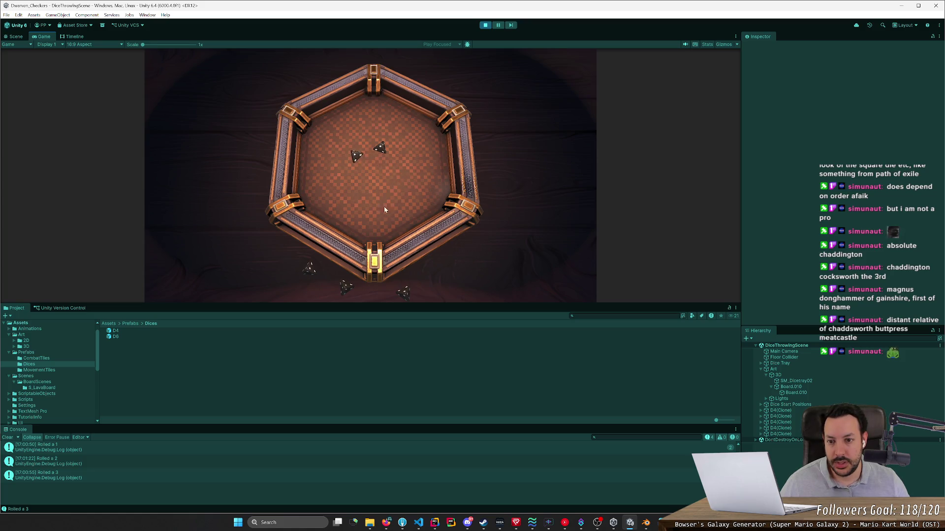
{"action": "left_click_drag", "start_coordinate": [403, 293], "coordinate": [412, 197]}
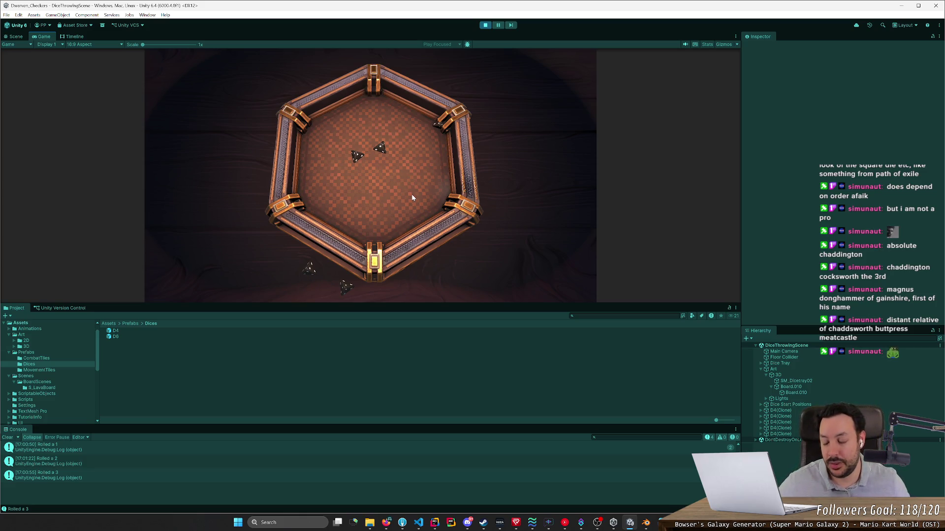
{"action": "left_click_drag", "start_coordinate": [439, 125], "coordinate": [414, 182]}
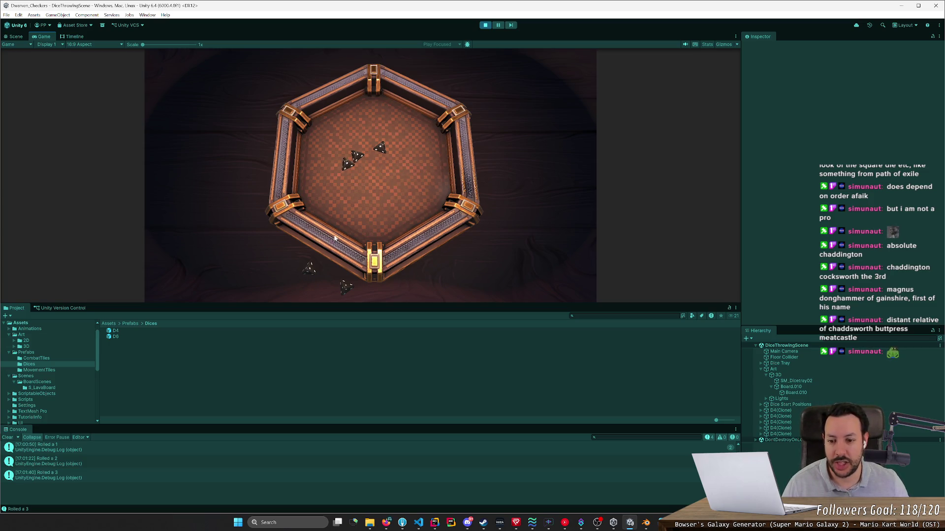
{"action": "key", "text": "r"}
Step: Throw all the reset dice from below into the tray, rethrowing the centre one
{"action": "left_click_drag", "start_coordinate": [299, 274], "coordinate": [340, 182]}
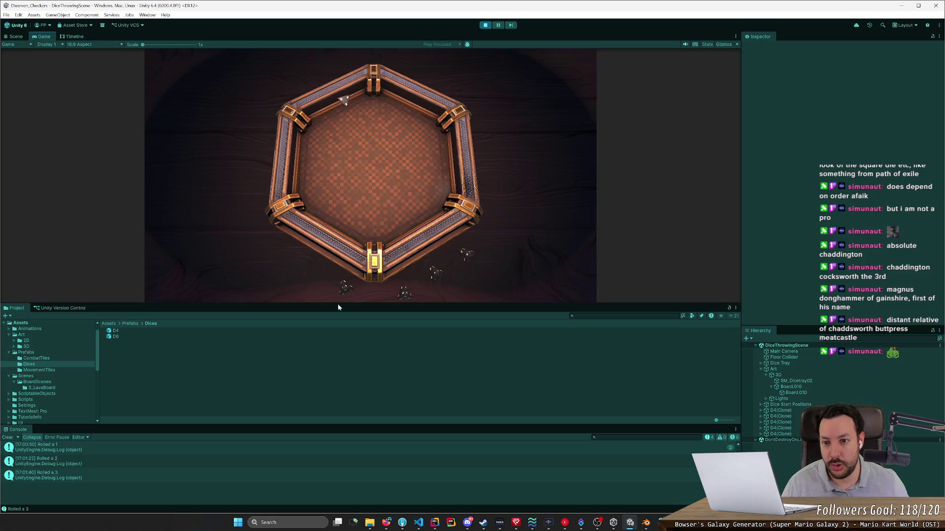
{"action": "mouse_move", "coordinate": [338, 288]}
{"action": "left_mouse_down"}
{"action": "mouse_move", "coordinate": [344, 203]}
{"action": "mouse_move", "coordinate": [356, 198]}
{"action": "left_mouse_up"}
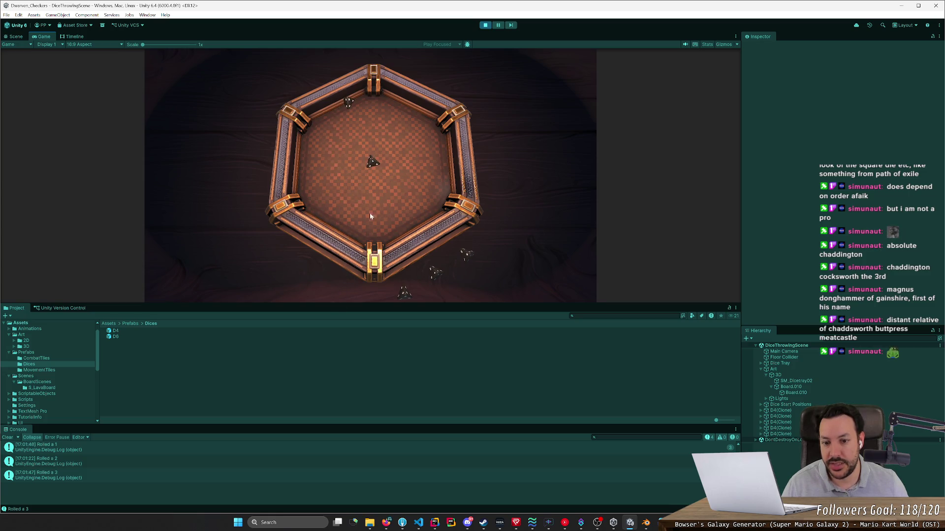
{"action": "left_click_drag", "start_coordinate": [403, 295], "coordinate": [385, 187]}
{"action": "left_click_drag", "start_coordinate": [434, 272], "coordinate": [446, 221]}
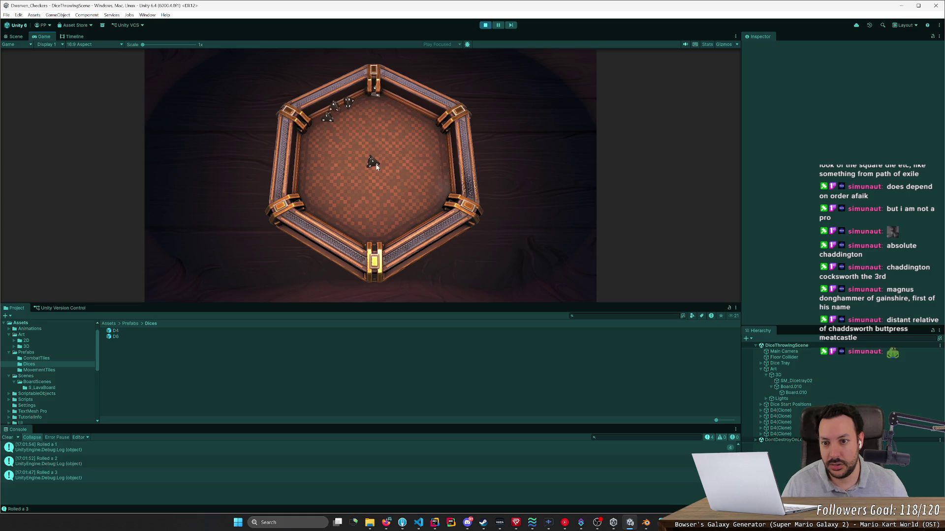
{"action": "mouse_move", "coordinate": [367, 163]}
{"action": "left_mouse_down"}
{"action": "mouse_move", "coordinate": [362, 184]}
{"action": "mouse_move", "coordinate": [367, 152]}
{"action": "left_mouse_up"}
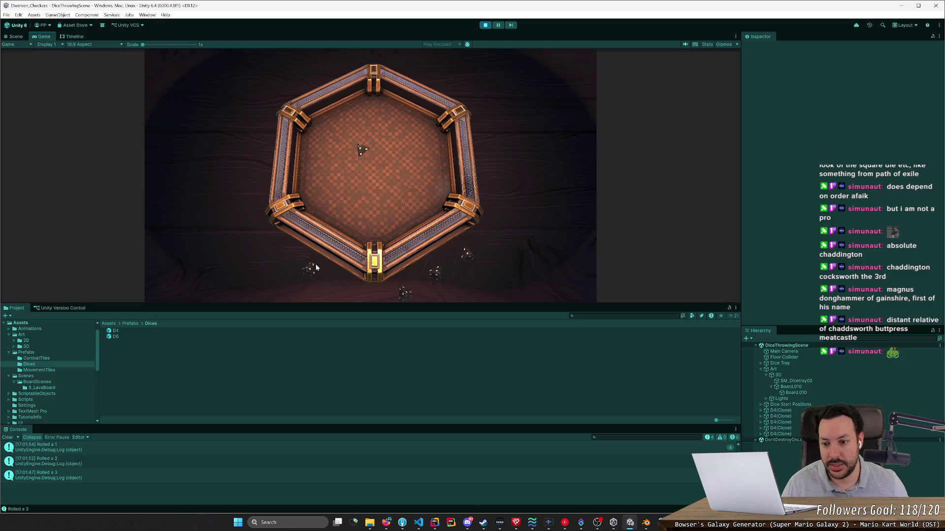
{"action": "left_click_drag", "start_coordinate": [350, 200], "coordinate": [366, 167]}
{"action": "left_click_drag", "start_coordinate": [404, 294], "coordinate": [379, 192]}
{"action": "mouse_move", "coordinate": [434, 272]}
{"action": "left_mouse_down"}
{"action": "mouse_move", "coordinate": [428, 244]}
{"action": "mouse_move", "coordinate": [376, 180]}
{"action": "left_mouse_up"}
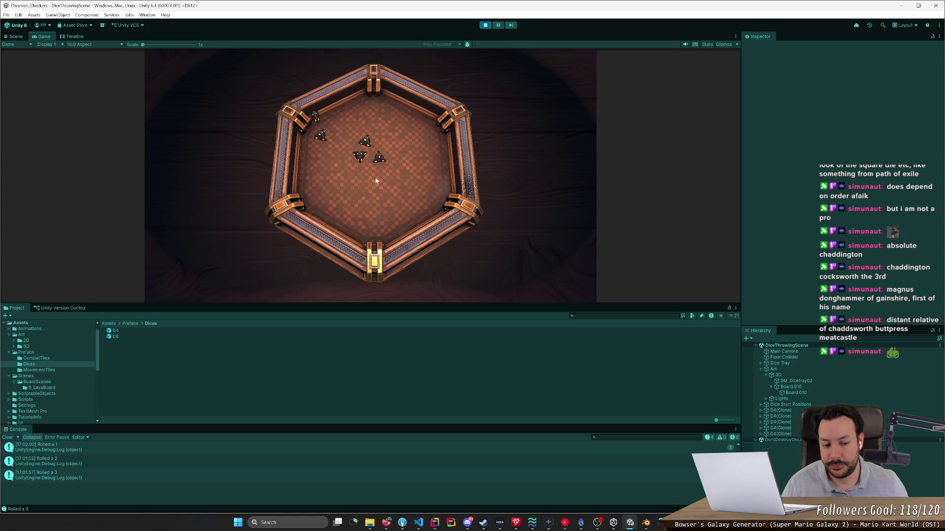
Step: Clear the Console, reset the dice, and throw one into the centre rolling a 2
{"action": "left_click", "coordinate": [7, 438]}
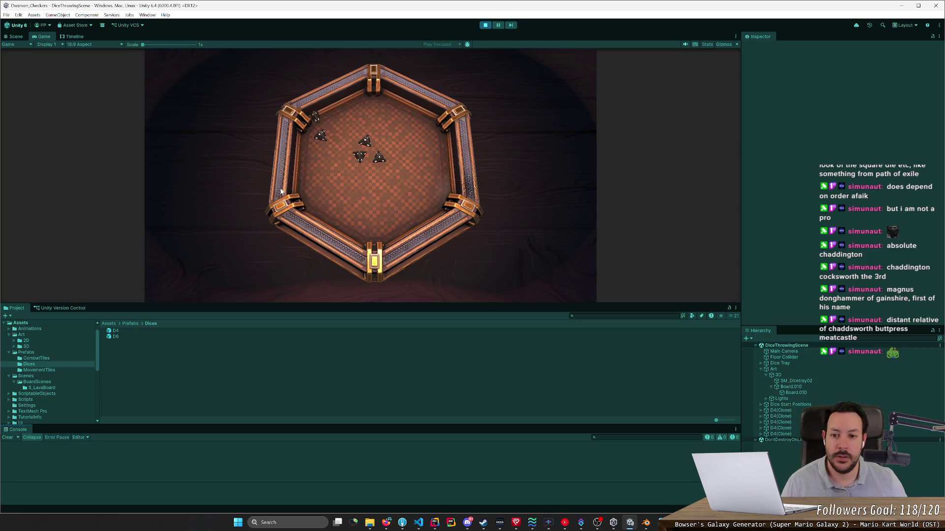
{"action": "key", "text": "r"}
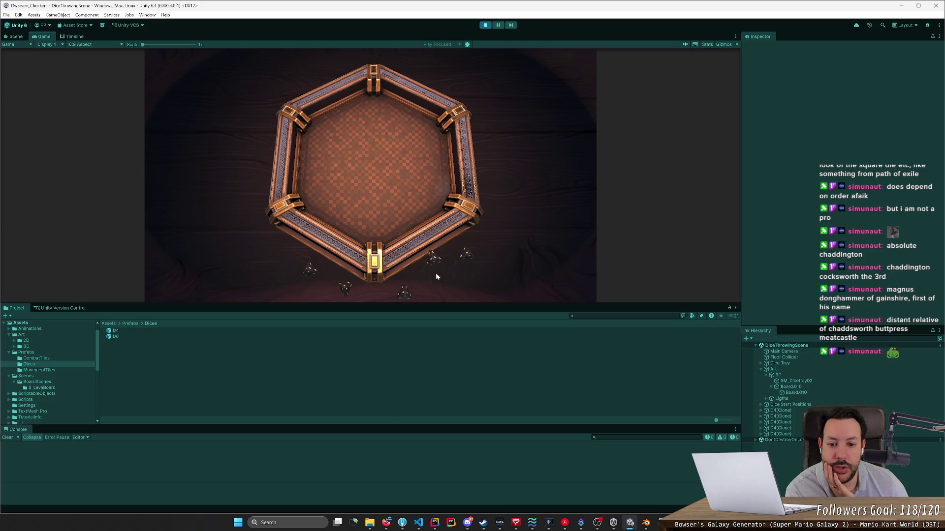
{"action": "left_click_drag", "start_coordinate": [405, 195], "coordinate": [372, 169]}
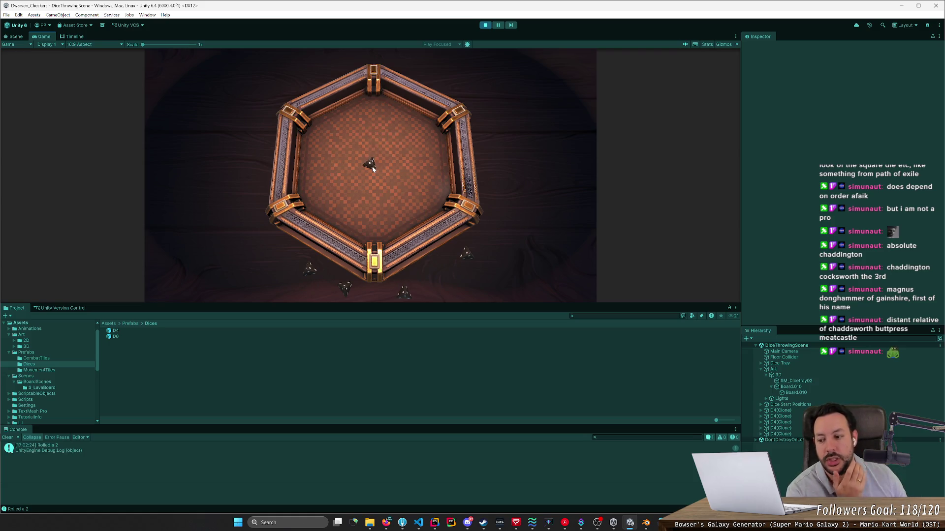
Step: Stop the game and drop two D6 dice from the prefab beside the tray
{"action": "left_click", "coordinate": [486, 25]}
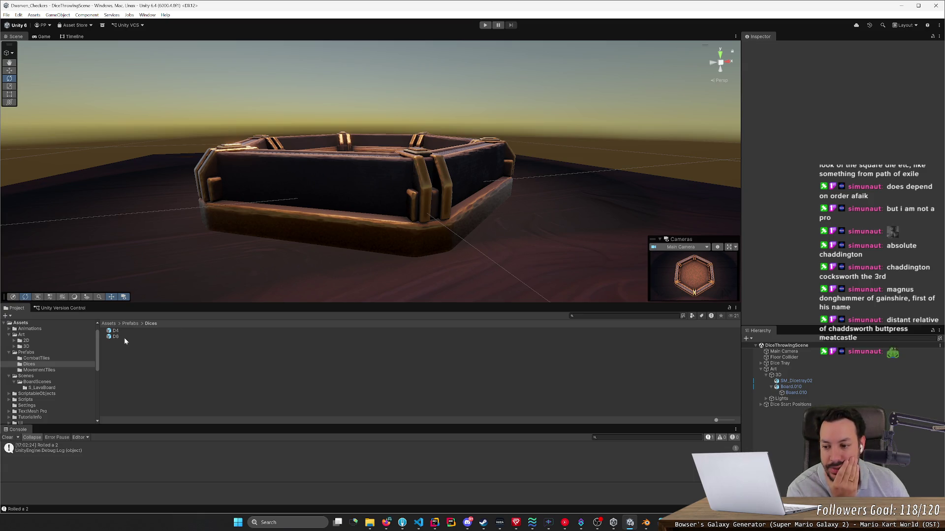
{"action": "mouse_move", "coordinate": [124, 339]}
{"action": "left_mouse_down"}
{"action": "mouse_move", "coordinate": [211, 259]}
{"action": "mouse_move", "coordinate": [237, 256]}
{"action": "left_mouse_up"}
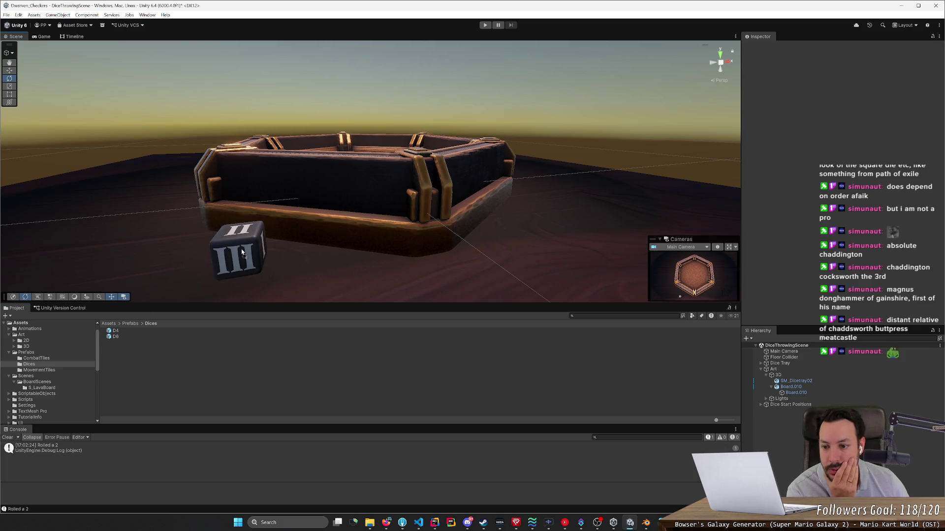
{"action": "left_click_drag", "start_coordinate": [227, 296], "coordinate": [300, 275]}
Step: Select both D6 dice, move them down-left onto the floor, and run the game
{"action": "left_click", "coordinate": [384, 248]}
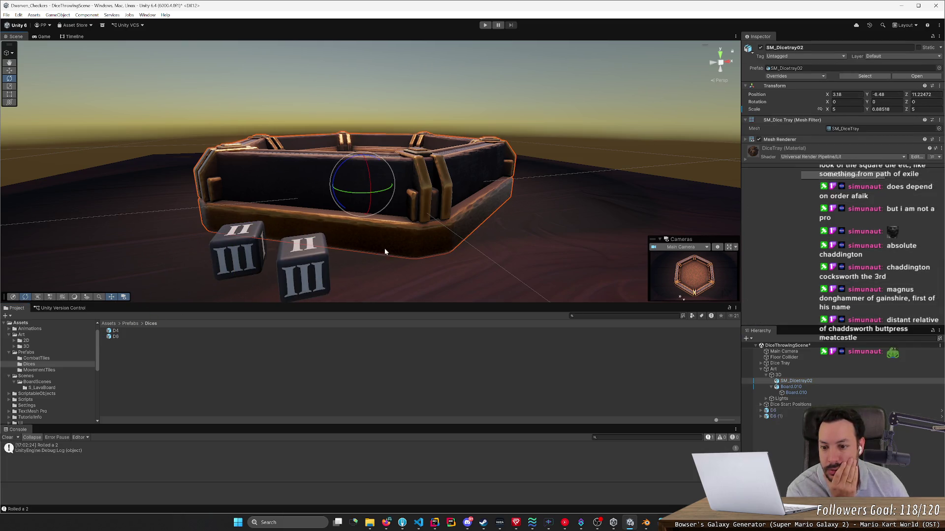
{"action": "mouse_move", "coordinate": [370, 264]}
{"action": "left_mouse_down"}
{"action": "mouse_move", "coordinate": [331, 294]}
{"action": "mouse_move", "coordinate": [346, 282]}
{"action": "mouse_move", "coordinate": [459, 274]}
{"action": "mouse_move", "coordinate": [420, 268]}
{"action": "left_mouse_up"}
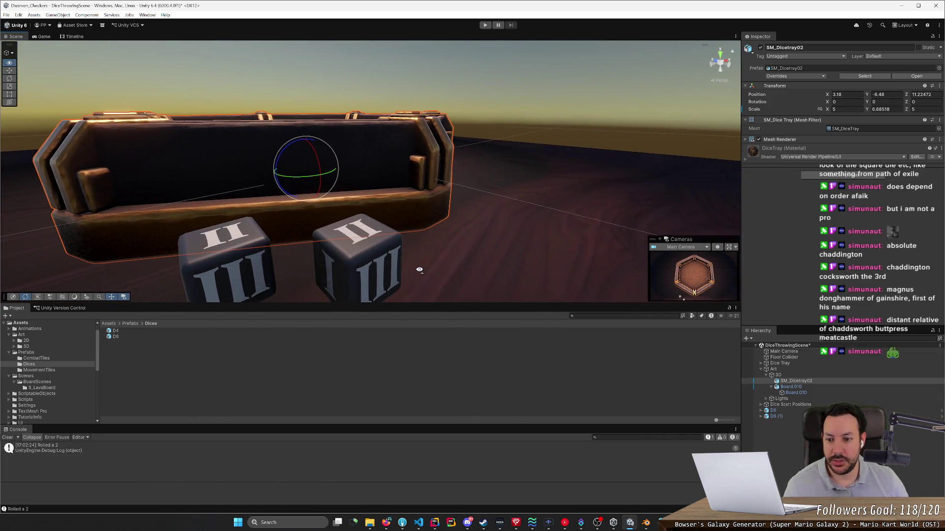
{"action": "scroll", "coordinate": [420, 267], "scroll_direction": "down", "scroll_amount": 3}
{"action": "left_click", "coordinate": [282, 216]}
{"action": "left_click", "coordinate": [324, 218]}
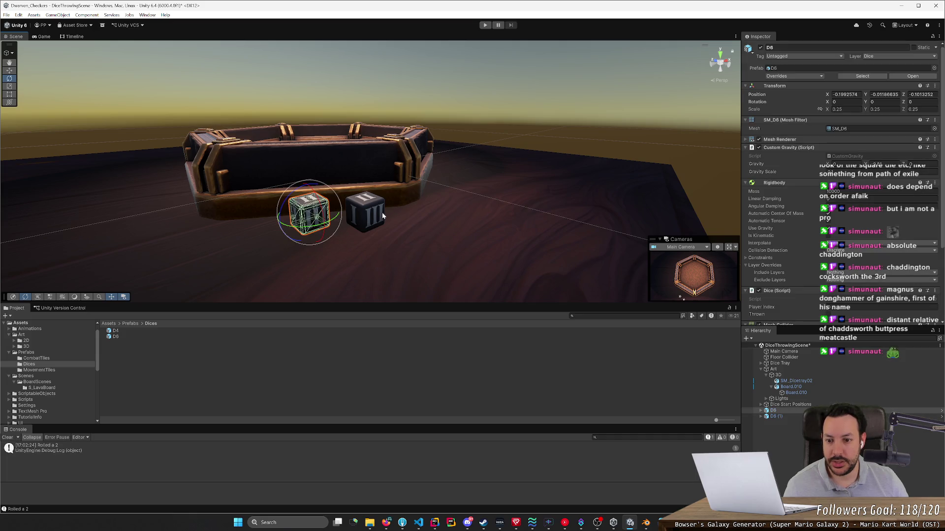
{"action": "left_click", "coordinate": [378, 216], "text": "shift"}
{"action": "key", "text": "w"}
{"action": "key", "text": "e"}
{"action": "key", "text": "w"}
{"action": "left_click_drag", "start_coordinate": [378, 208], "coordinate": [314, 232]}
{"action": "left_click", "coordinate": [485, 25]}
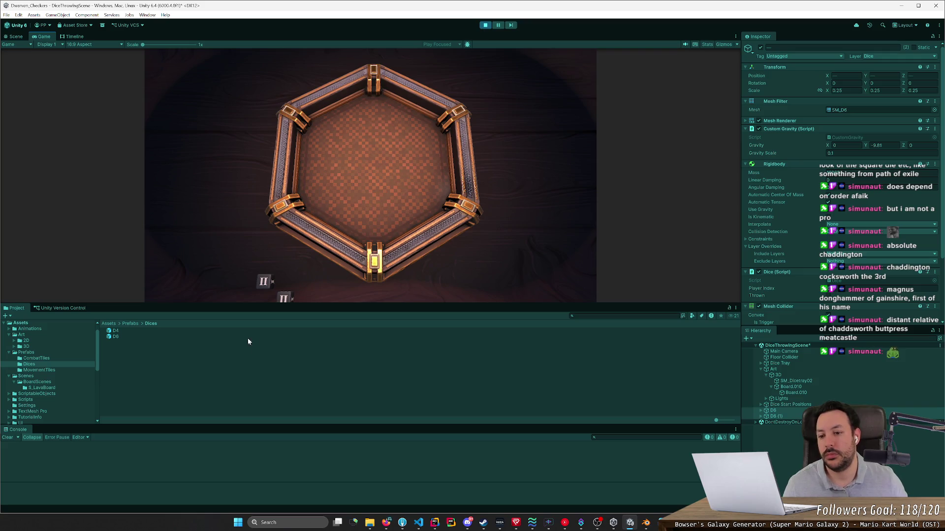
Step: Throw a die, stop the game, and select the left D6 die alone
{"action": "left_click", "coordinate": [265, 286]}
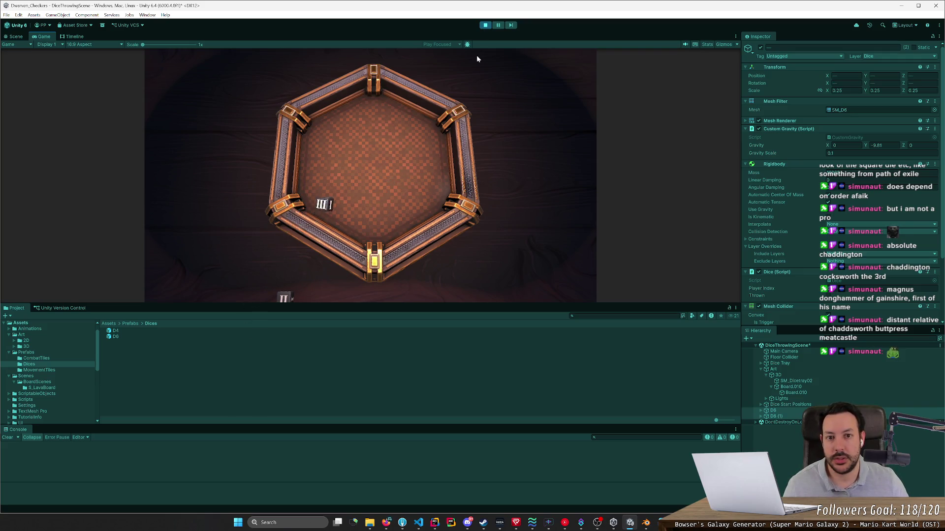
{"action": "left_click", "coordinate": [485, 25]}
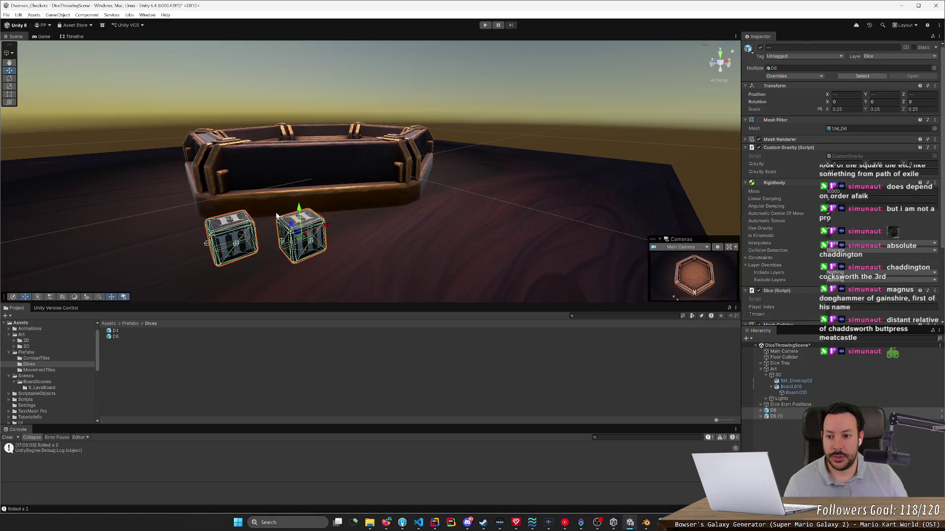
{"action": "left_click", "coordinate": [238, 225]}
{"action": "left_click", "coordinate": [237, 225]}
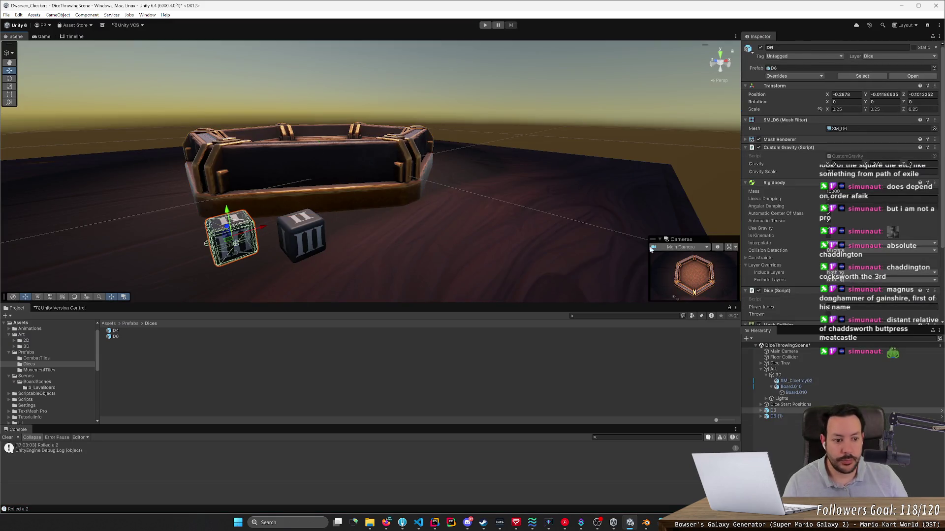
{"action": "scroll", "coordinate": [794, 303], "scroll_direction": "down", "scroll_amount": 5}
Step: Add a Spring Joint to the left die connected to D6 (1), then run the game
{"action": "left_click", "coordinate": [812, 316]}
{"action": "type", "text": "Box"}
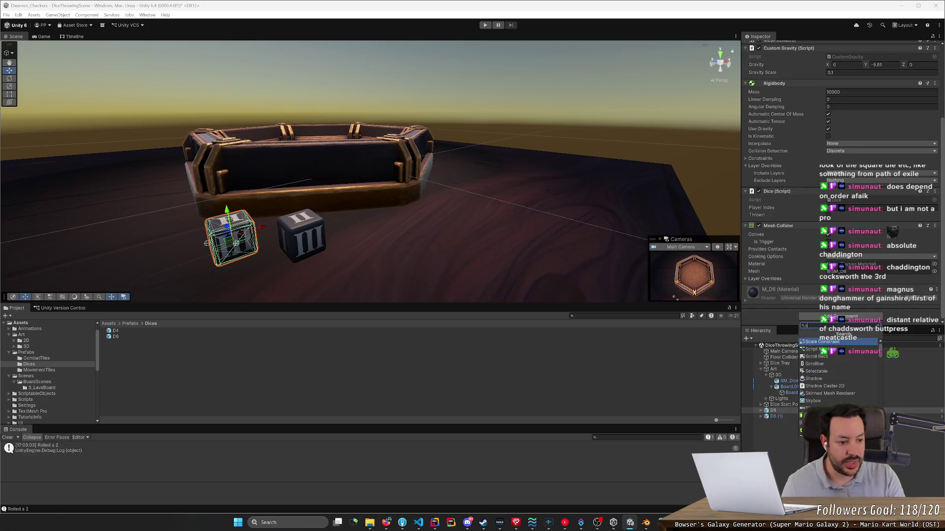
{"action": "key", "text": "Return"}
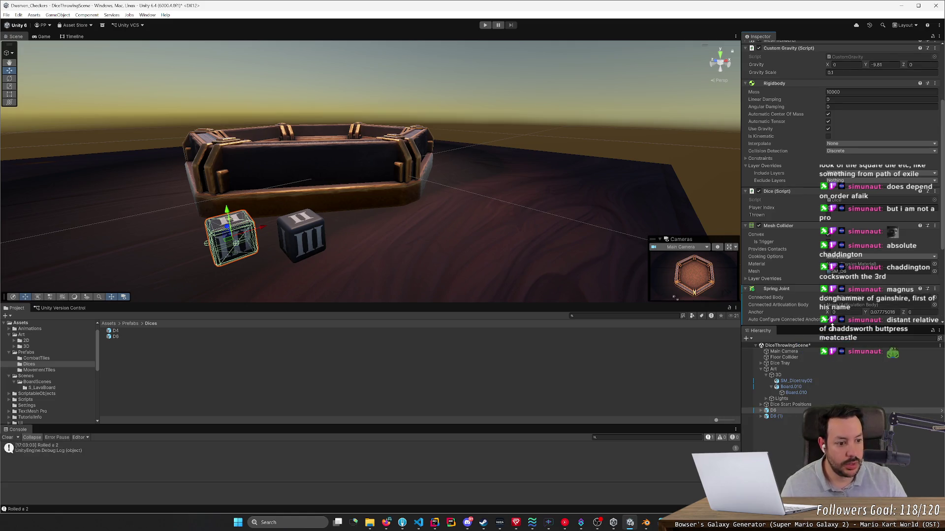
{"action": "scroll", "coordinate": [818, 301], "scroll_direction": "down", "scroll_amount": 2}
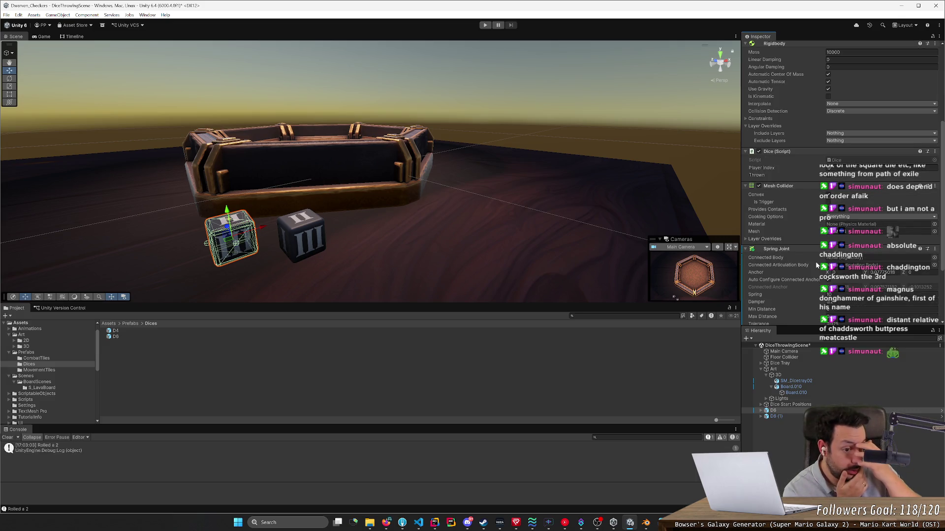
{"action": "left_click", "coordinate": [934, 258]}
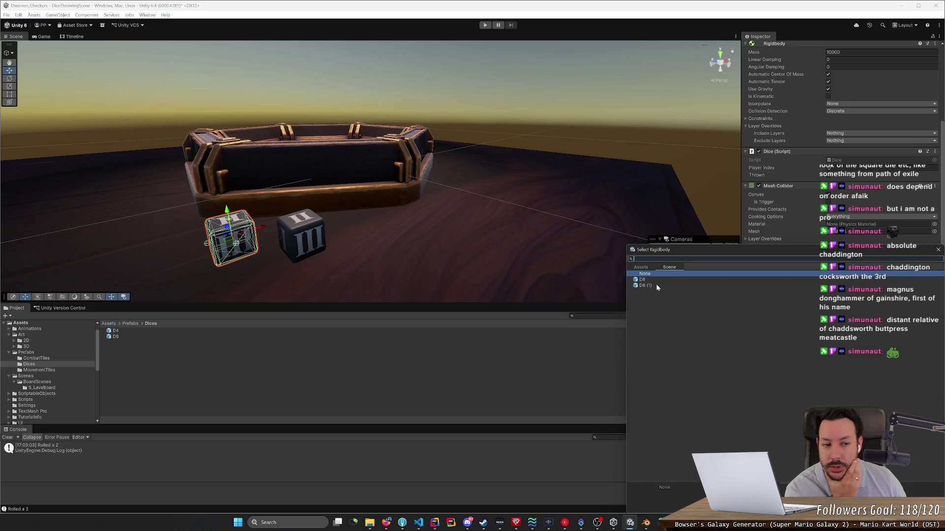
{"action": "scroll", "coordinate": [815, 134], "scroll_direction": "up", "scroll_amount": 6}
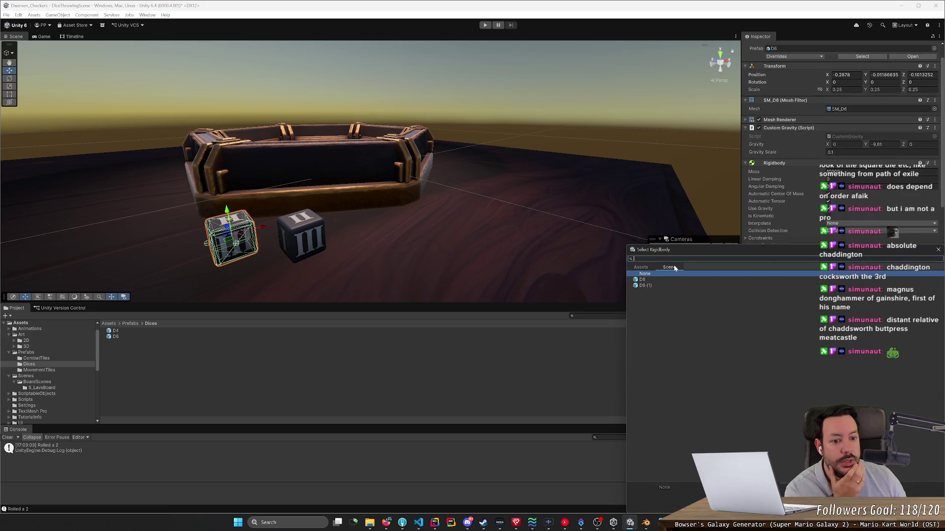
{"action": "double_click", "coordinate": [646, 285]}
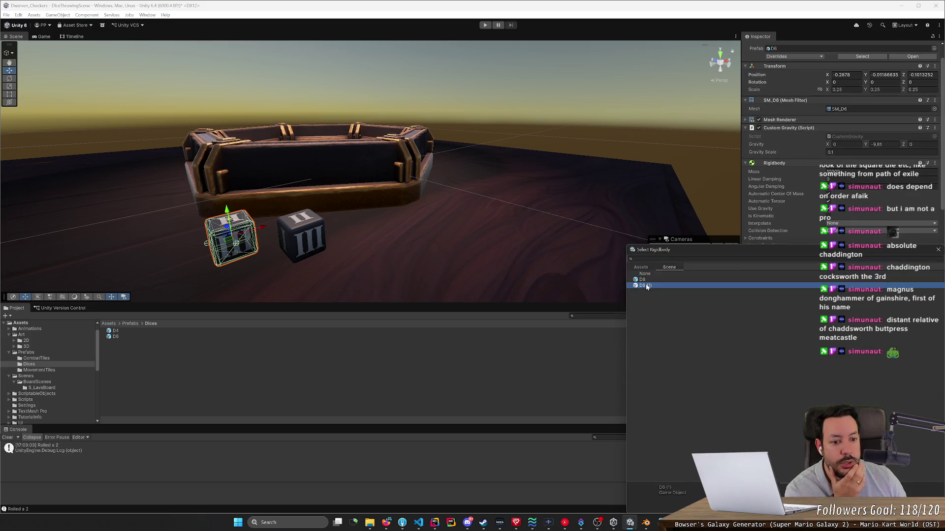
{"action": "left_click", "coordinate": [300, 235]}
{"action": "left_click", "coordinate": [485, 25]}
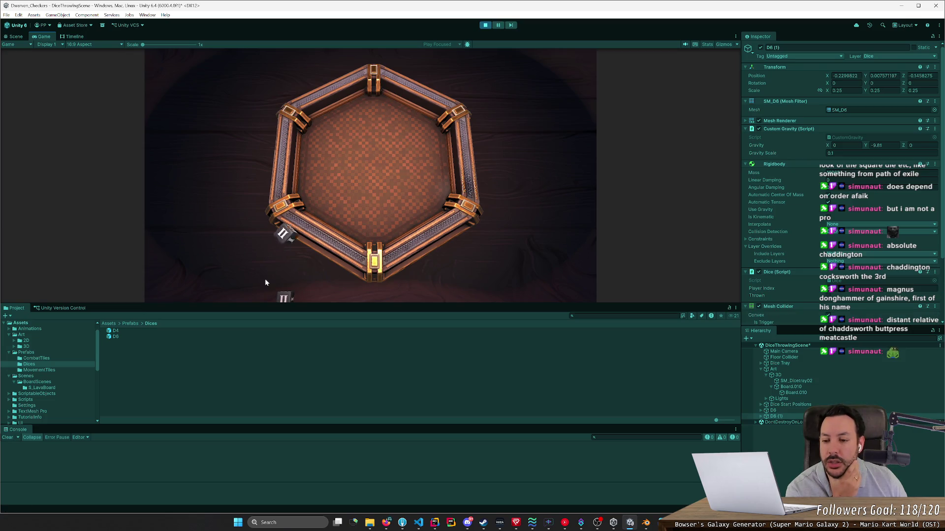
Step: Carry a die to test the joint, stop the game, and select D6 (1)
{"action": "mouse_move", "coordinate": [265, 283]}
{"action": "left_mouse_down"}
{"action": "mouse_move", "coordinate": [355, 175]}
{"action": "mouse_move", "coordinate": [374, 172]}
{"action": "mouse_move", "coordinate": [268, 297]}
{"action": "mouse_move", "coordinate": [289, 274]}
{"action": "left_mouse_up"}
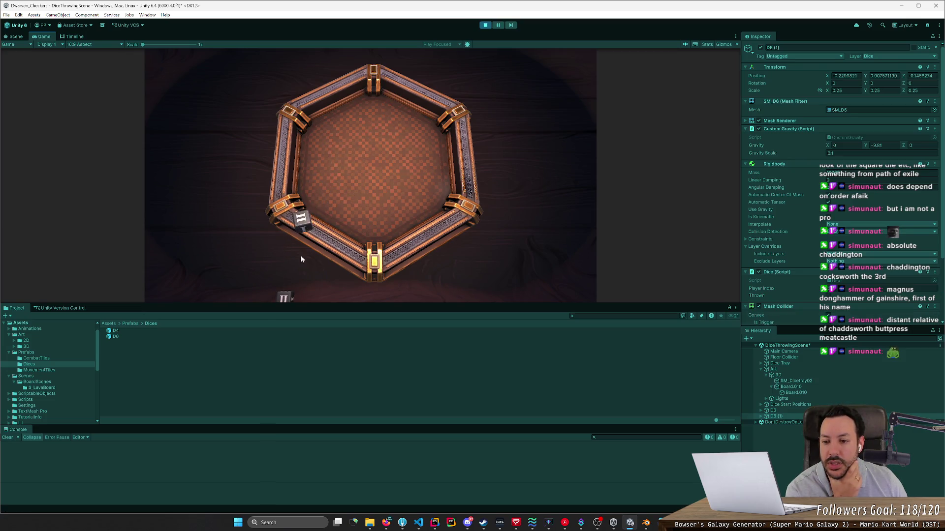
{"action": "left_click", "coordinate": [485, 25]}
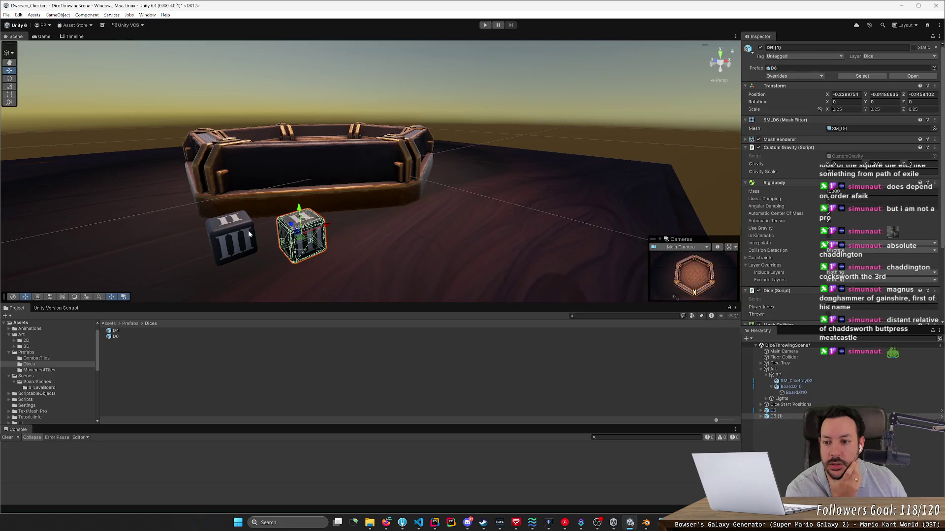
{"action": "left_click", "coordinate": [250, 235]}
{"action": "scroll", "coordinate": [804, 253], "scroll_direction": "down", "scroll_amount": 5}
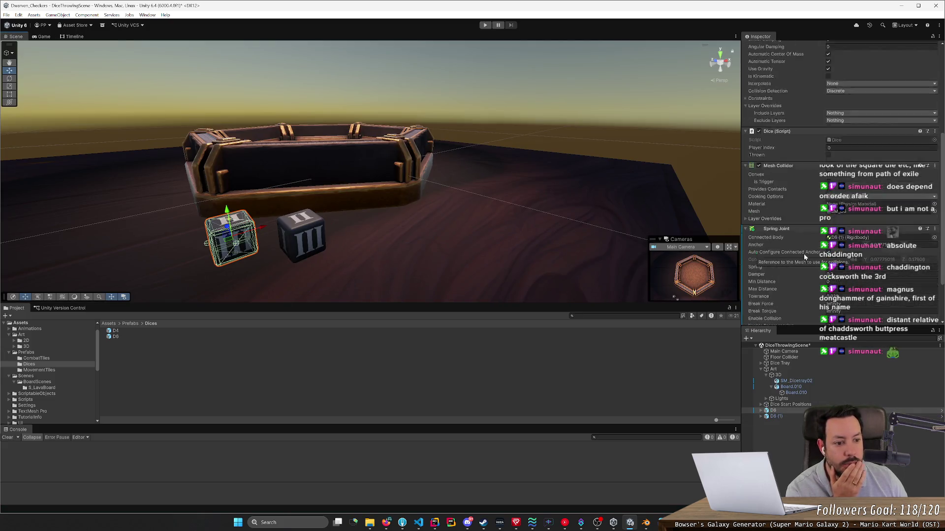
{"action": "scroll", "coordinate": [805, 256], "scroll_direction": "down", "scroll_amount": 3}
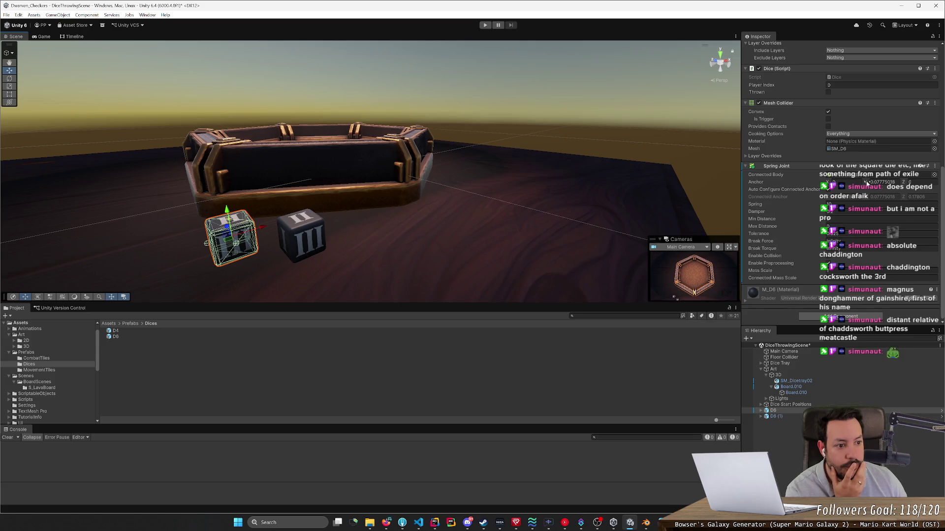
{"action": "left_click", "coordinate": [301, 236]}
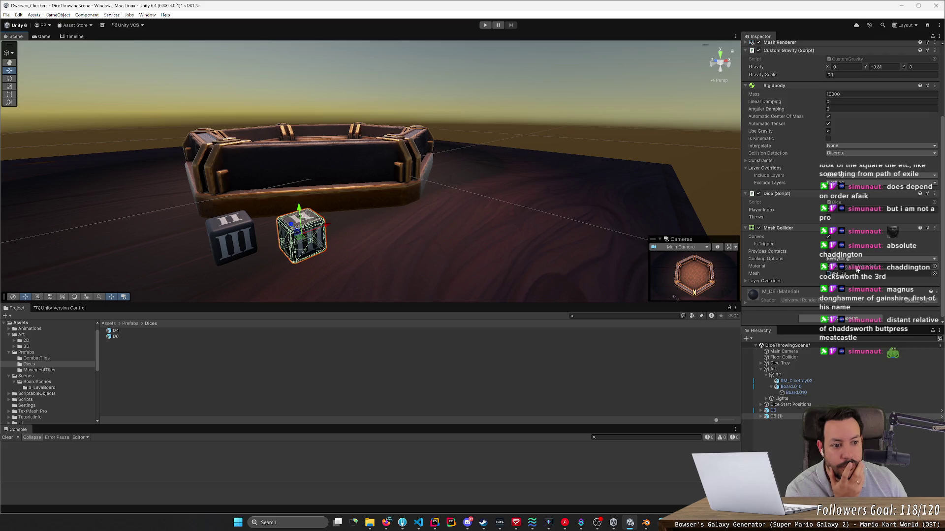
Step: Add a Spring Joint to D6 (1) with its Connected Body set to D6
{"action": "left_click", "coordinate": [842, 316]}
{"action": "type", "text": "spri"}
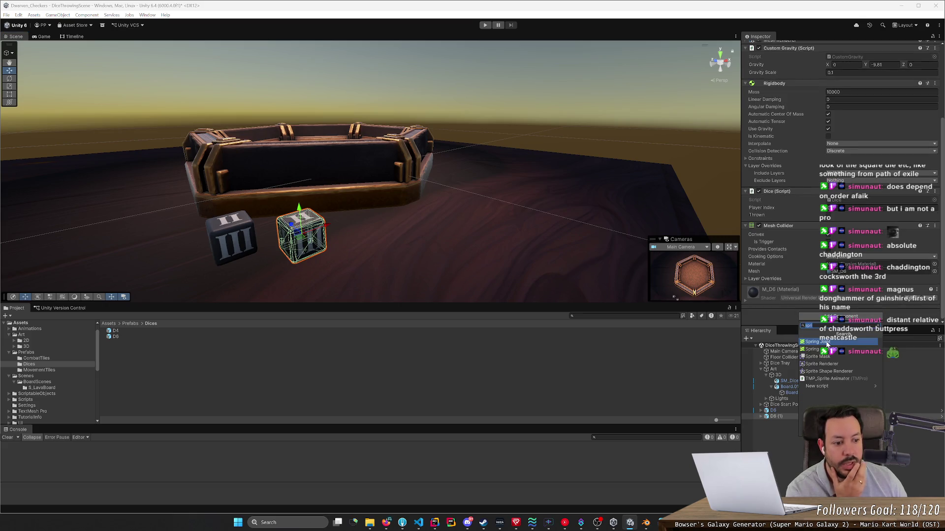
{"action": "left_click", "coordinate": [828, 342]}
{"action": "scroll", "coordinate": [911, 236], "scroll_direction": "down", "scroll_amount": 3}
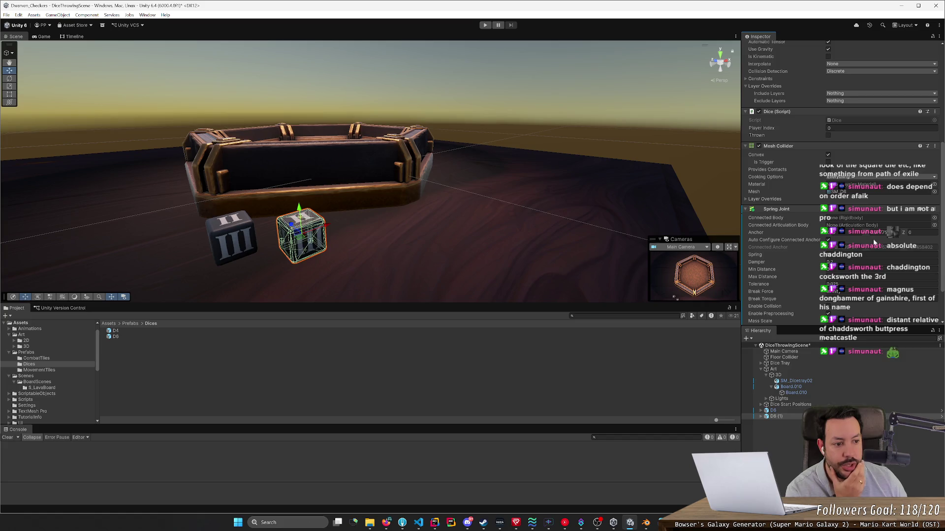
{"action": "left_click", "coordinate": [934, 218]}
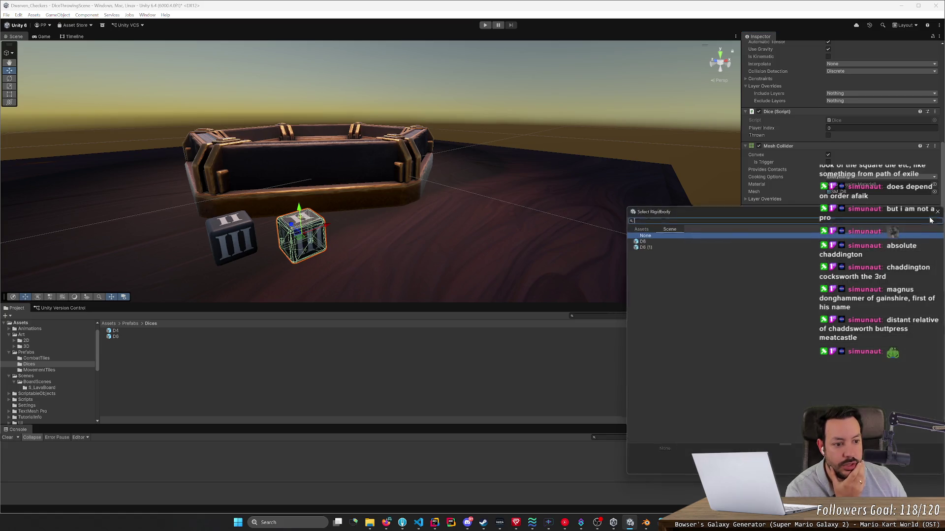
{"action": "double_click", "coordinate": [658, 239]}
Step: Select both dice, check the joint's Damper and Spring fields, and start play mode
{"action": "left_click", "coordinate": [246, 238]}
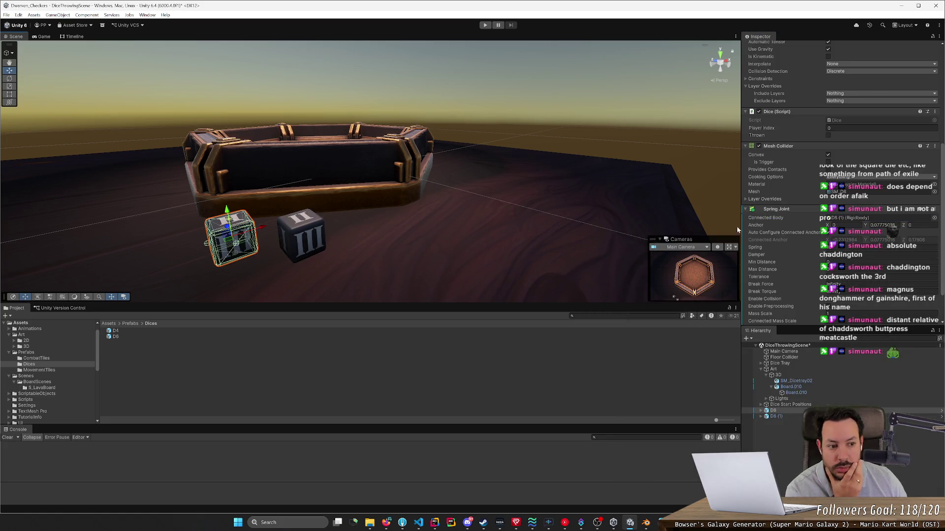
{"action": "left_click", "coordinate": [301, 237]}
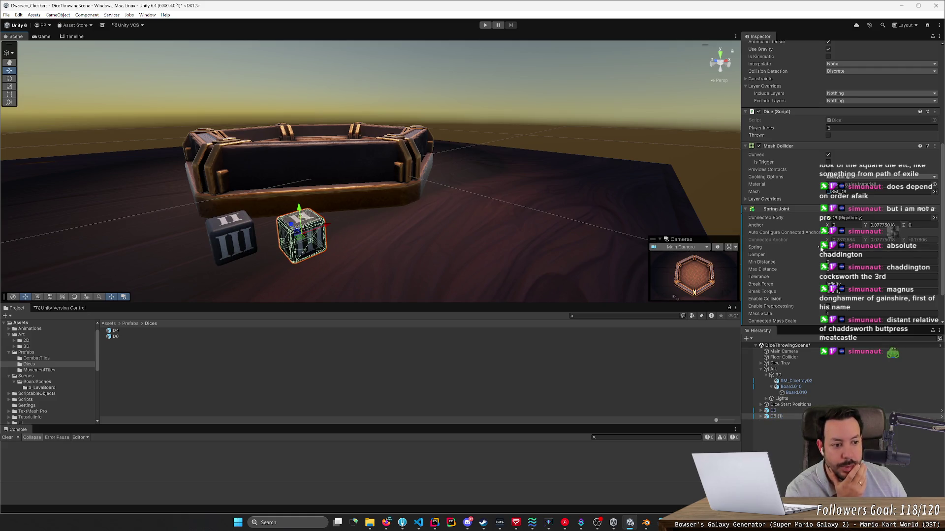
{"action": "left_click", "coordinate": [233, 238], "text": "shift"}
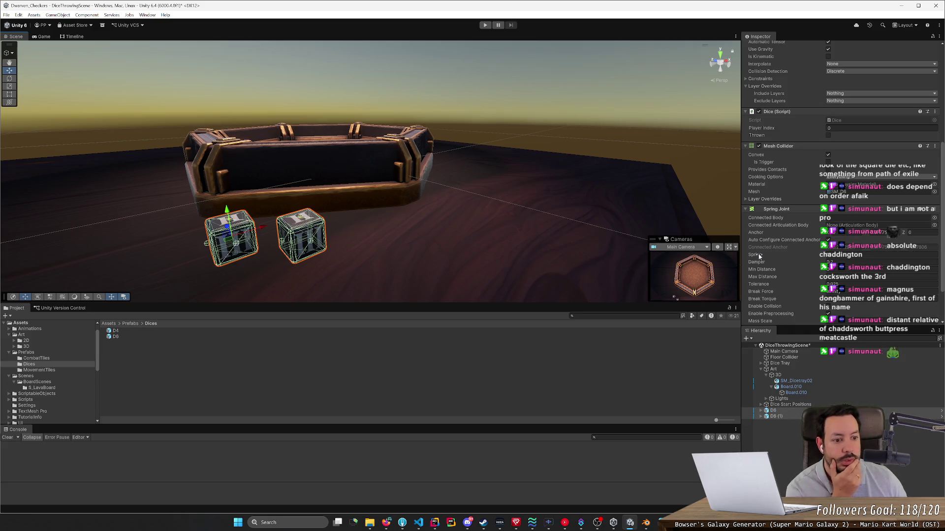
{"action": "left_click", "coordinate": [832, 262]}
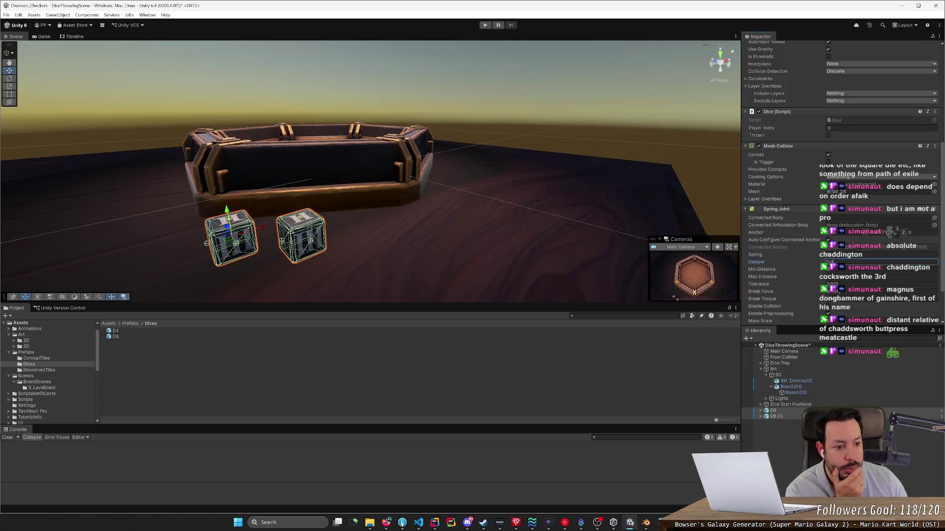
{"action": "left_click", "coordinate": [841, 256]}
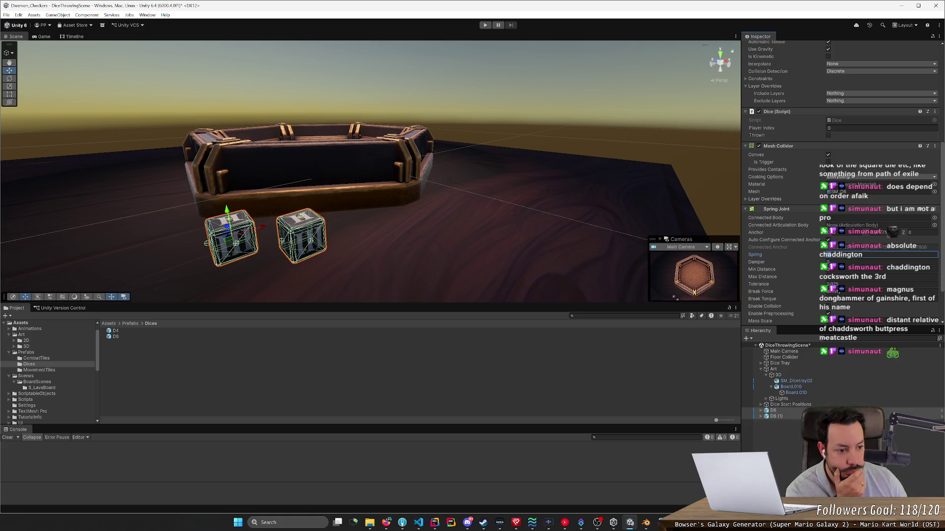
{"action": "left_click", "coordinate": [485, 25]}
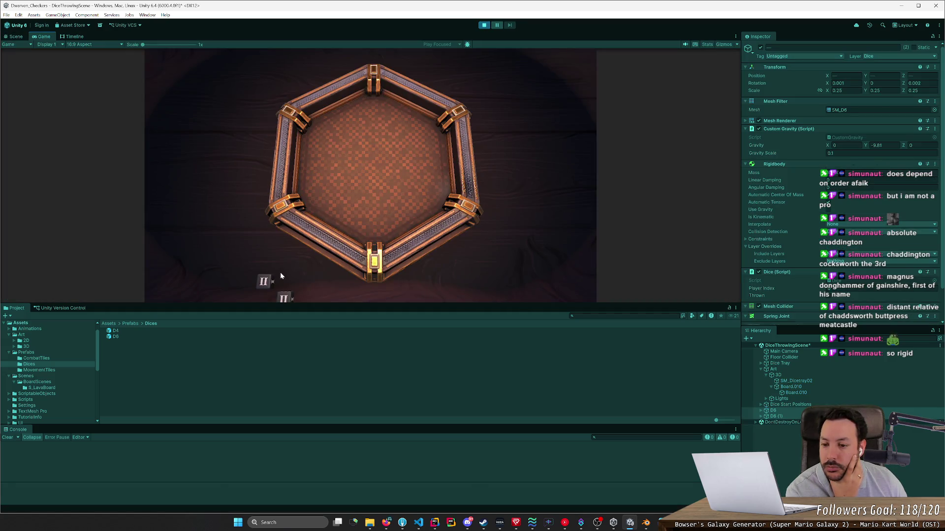
Step: Throw both dice into the tray, then stop play mode
{"action": "left_click", "coordinate": [268, 280]}
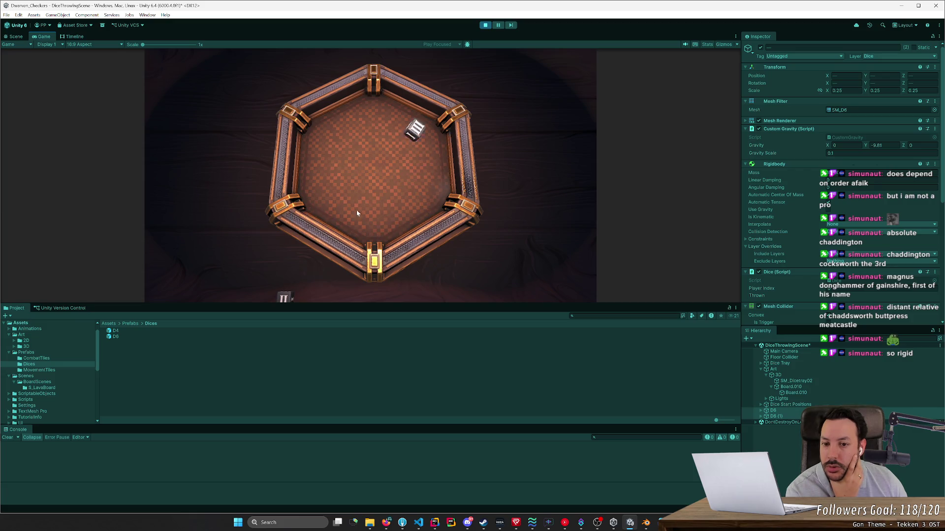
{"action": "left_click", "coordinate": [261, 280]}
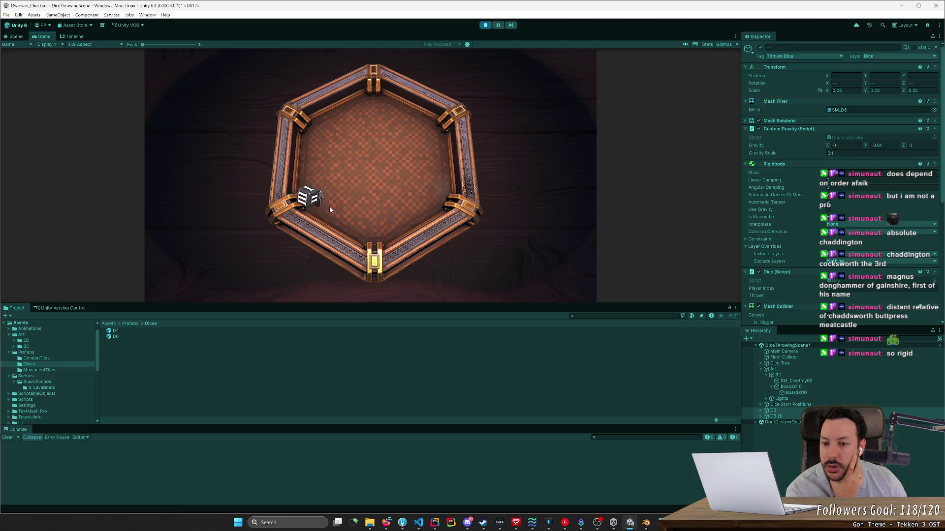
{"action": "left_click", "coordinate": [486, 25]}
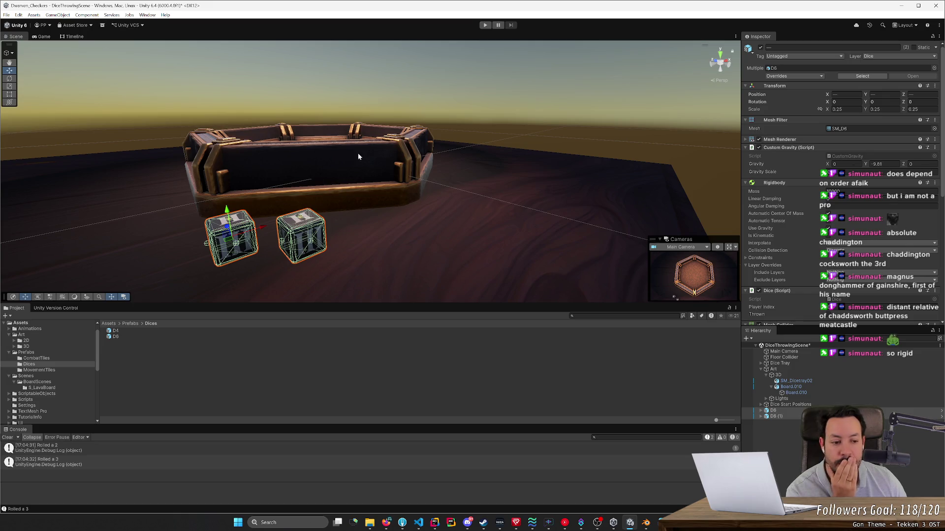
Step: Set the Spring Joint anchor Y to 0 and bring up the web browser
{"action": "scroll", "coordinate": [750, 279], "scroll_direction": "down", "scroll_amount": 10}
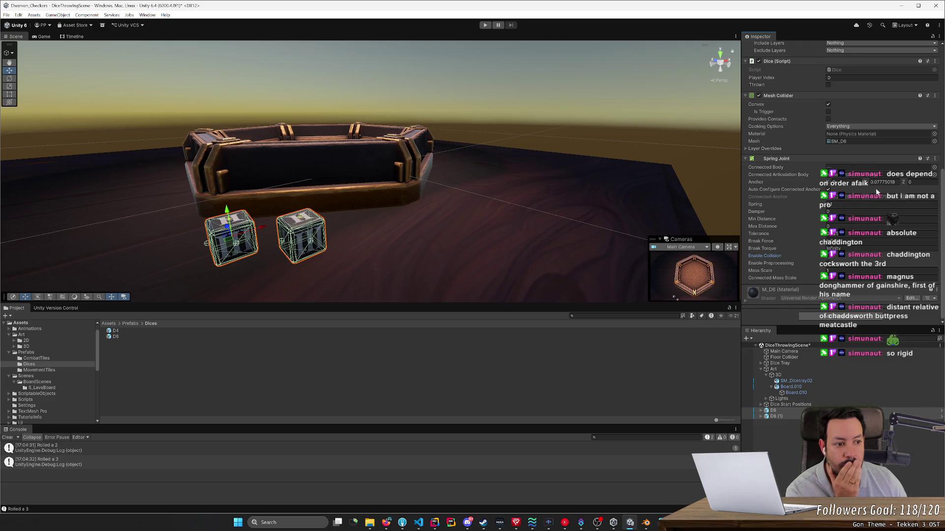
{"action": "type", "text": "0"}
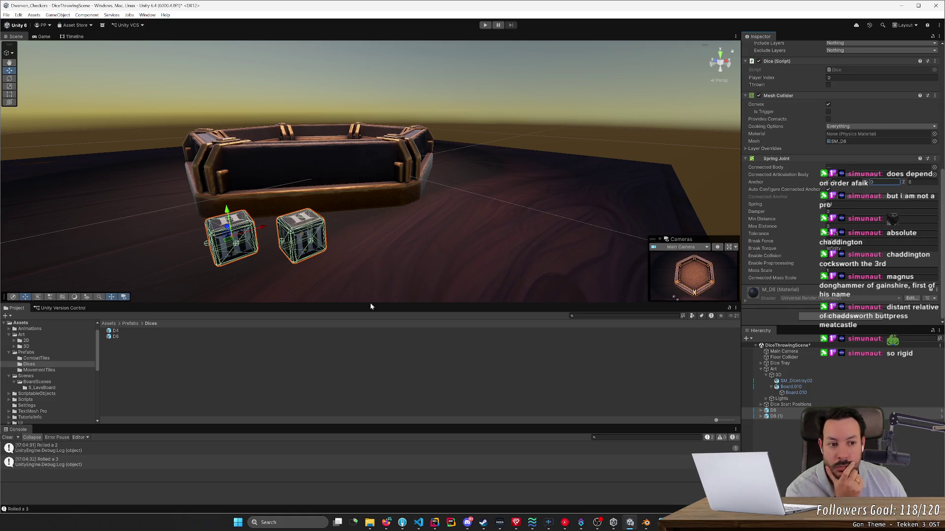
{"action": "left_click", "coordinate": [385, 523]}
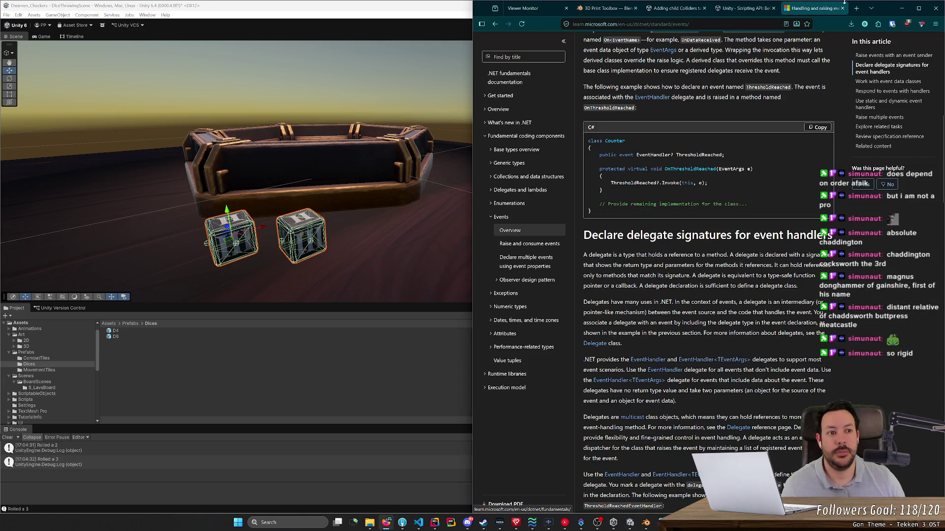
Step: Google 'unity spring joint' and browse the Spring Joint manual page and discussion thread
{"action": "left_click", "coordinate": [858, 8]}
{"action": "type", "text": "unity "}
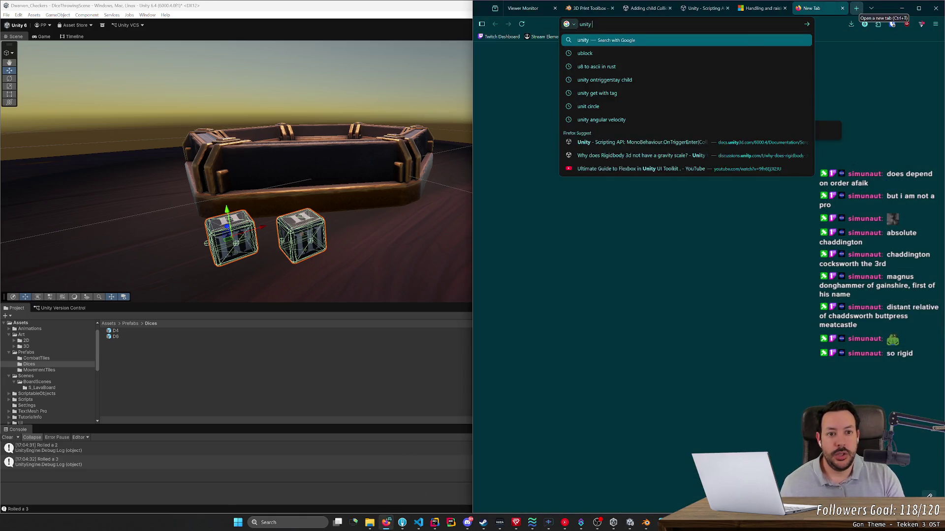
{"action": "type", "text": "spring joint"}
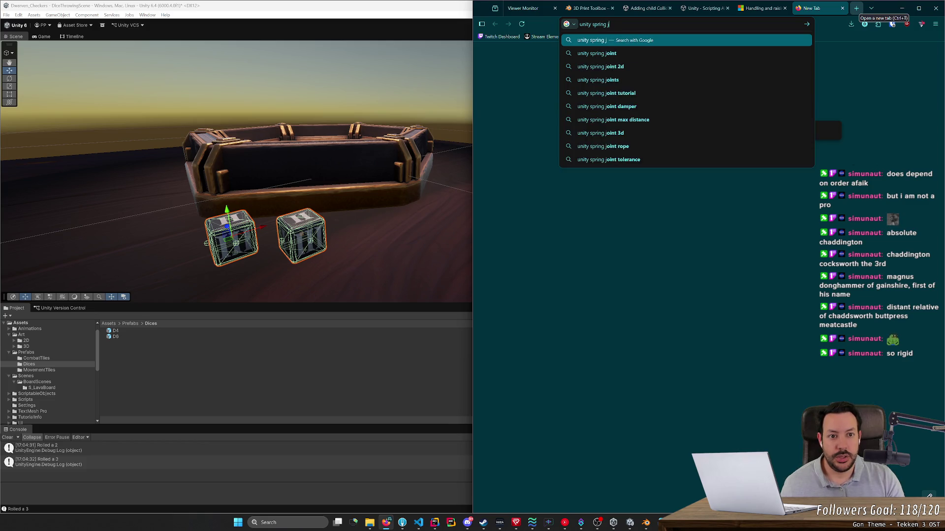
{"action": "key", "text": "Return"}
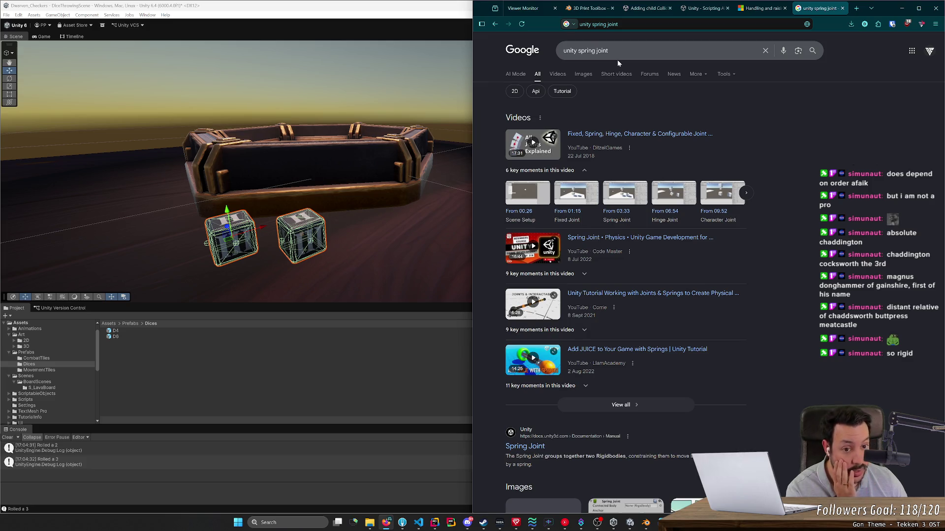
{"action": "scroll", "coordinate": [666, 181], "scroll_direction": "down", "scroll_amount": 5}
{"action": "scroll", "coordinate": [664, 178], "scroll_direction": "down", "scroll_amount": 2}
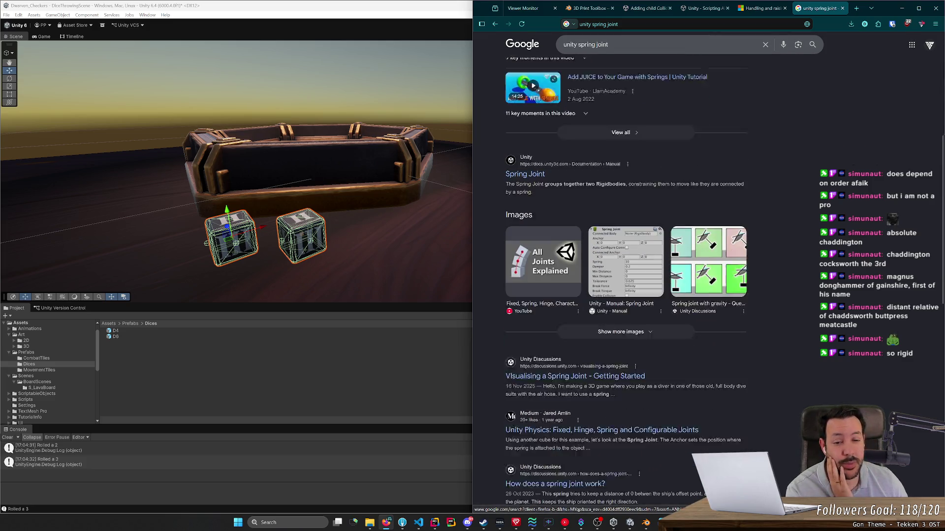
{"action": "left_click", "coordinate": [528, 139]}
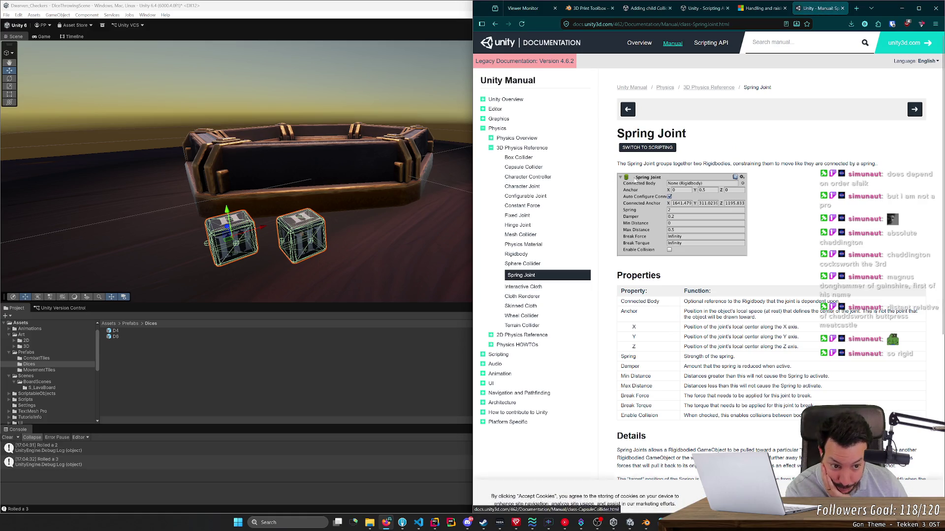
{"action": "key", "text": "alt+Left"}
{"action": "left_click", "coordinate": [561, 342]}
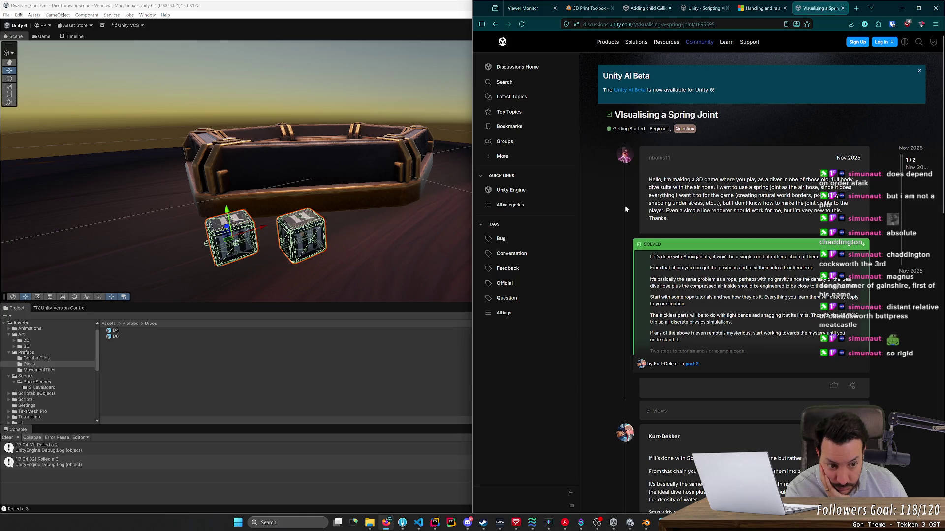
{"action": "key", "text": "alt+Left"}
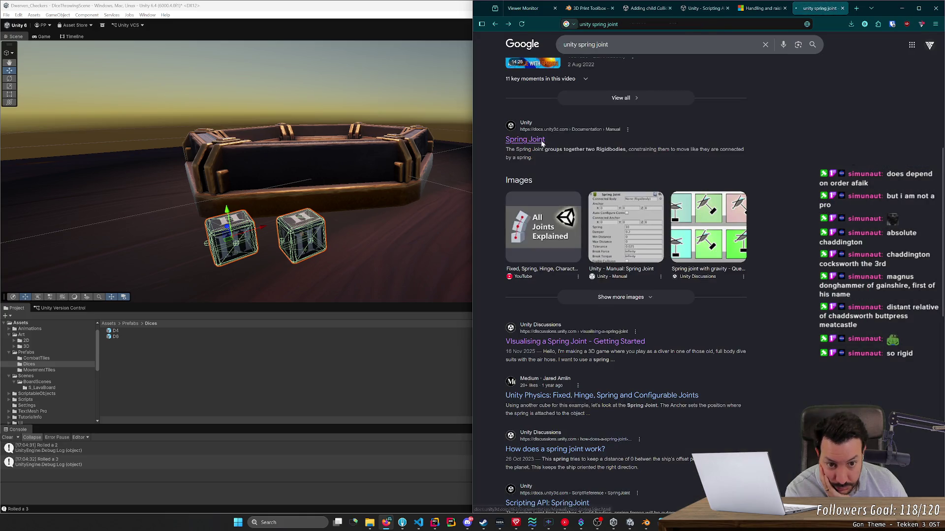
{"action": "left_click", "coordinate": [528, 139]}
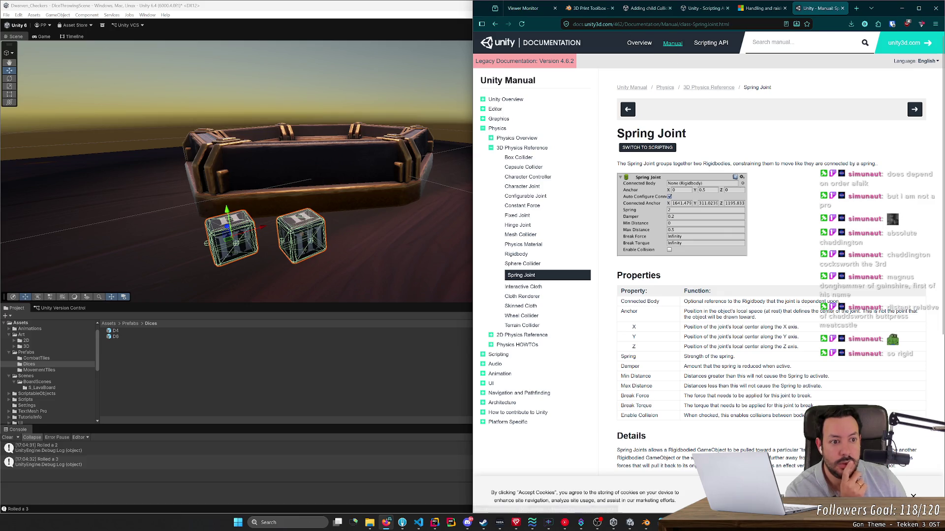
Step: Search the Unity manual for spring joint and restore the browser to full screen
{"action": "mouse_move", "coordinate": [808, 90]}
{"action": "left_mouse_down"}
{"action": "mouse_move", "coordinate": [743, 91]}
{"action": "mouse_move", "coordinate": [783, 87]}
{"action": "mouse_move", "coordinate": [777, 83]}
{"action": "mouse_move", "coordinate": [749, 89]}
{"action": "left_mouse_up"}
{"action": "left_click", "coordinate": [797, 43]}
{"action": "type", "text": "spring gj"}
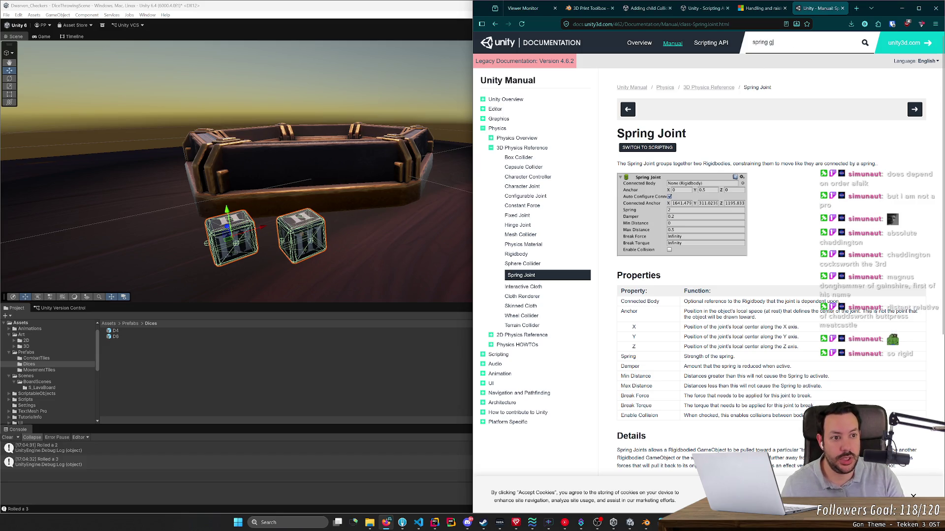
{"action": "type", "text": "oint"}
{"action": "key", "text": "Return"}
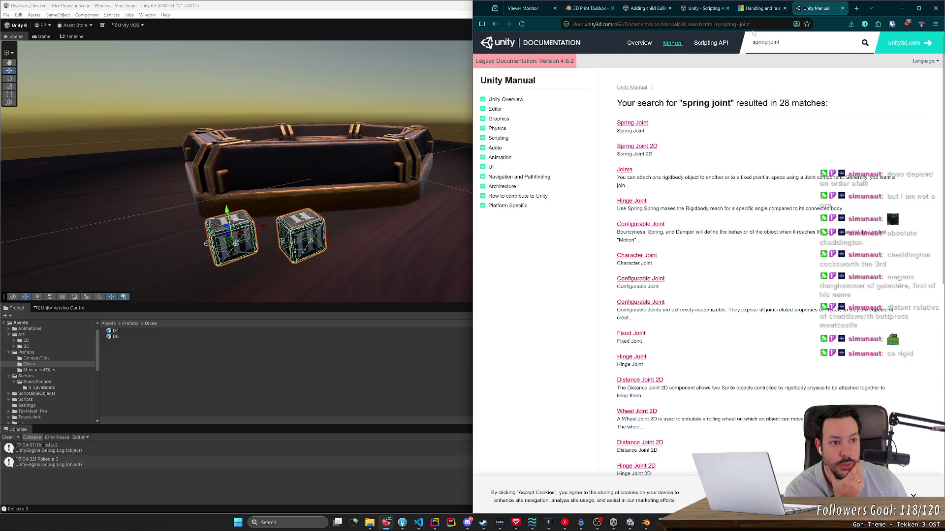
{"action": "left_click", "coordinate": [900, 8]}
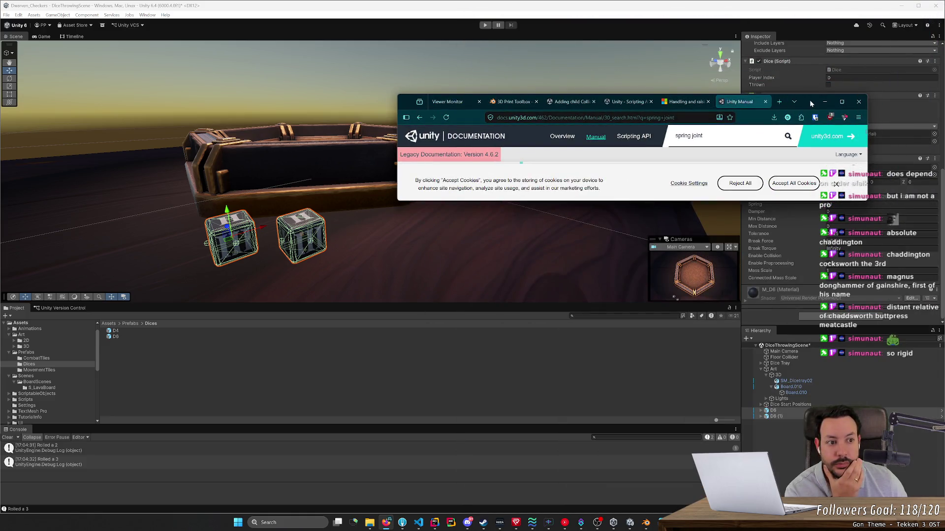
{"action": "double_click", "coordinate": [813, 102]}
Step: Search the Unity 6.4 manual for spring joint in a resized browser window
{"action": "left_click", "coordinate": [61, 45]}
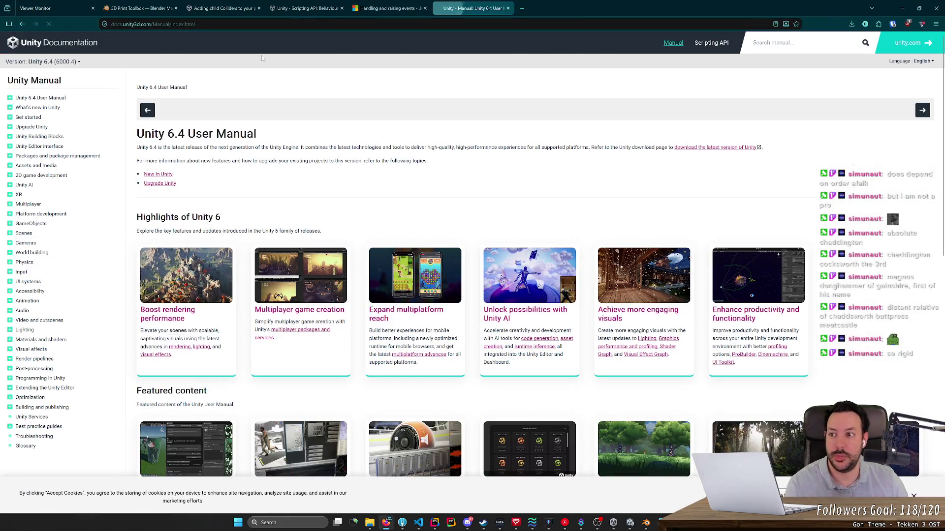
{"action": "type", "text": "spri"}
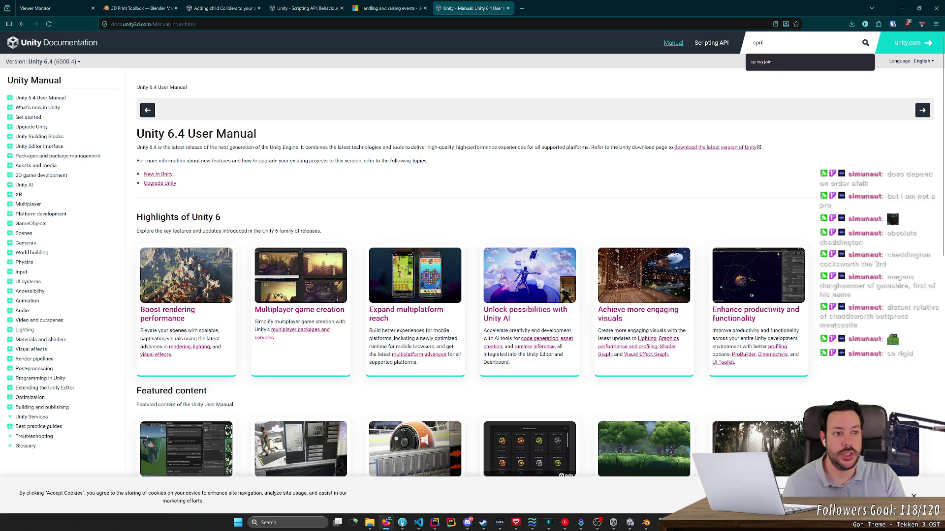
{"action": "type", "text": "ng joint"}
{"action": "key", "text": "Return"}
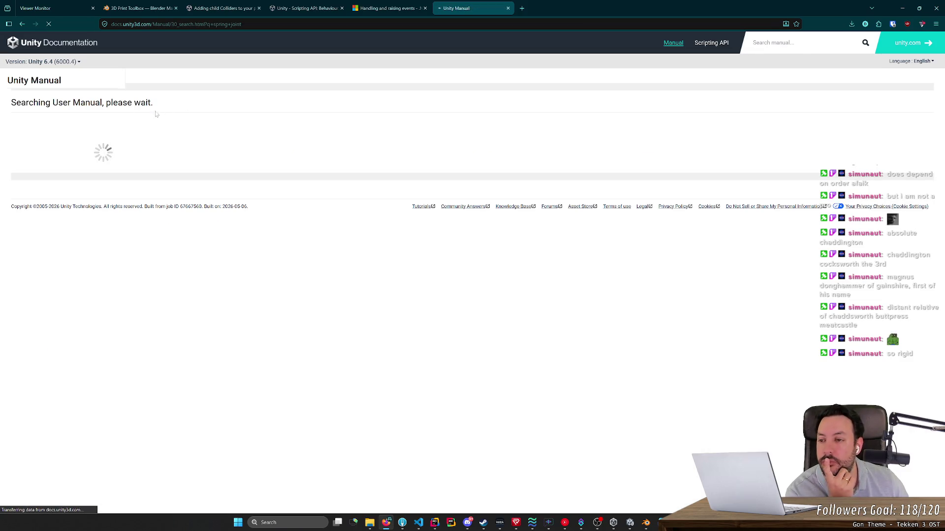
{"action": "left_click_drag", "start_coordinate": [609, 12], "coordinate": [699, 104]}
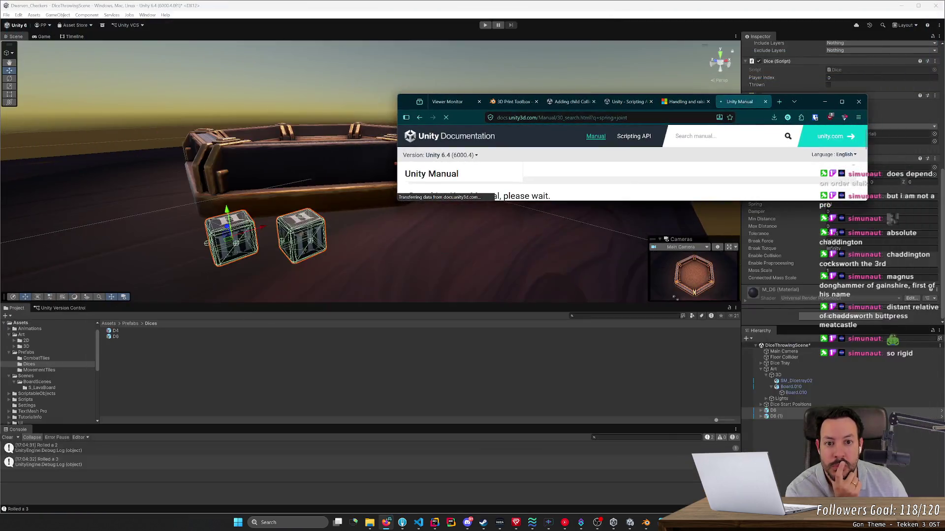
{"action": "left_click_drag", "start_coordinate": [788, 203], "coordinate": [788, 479]}
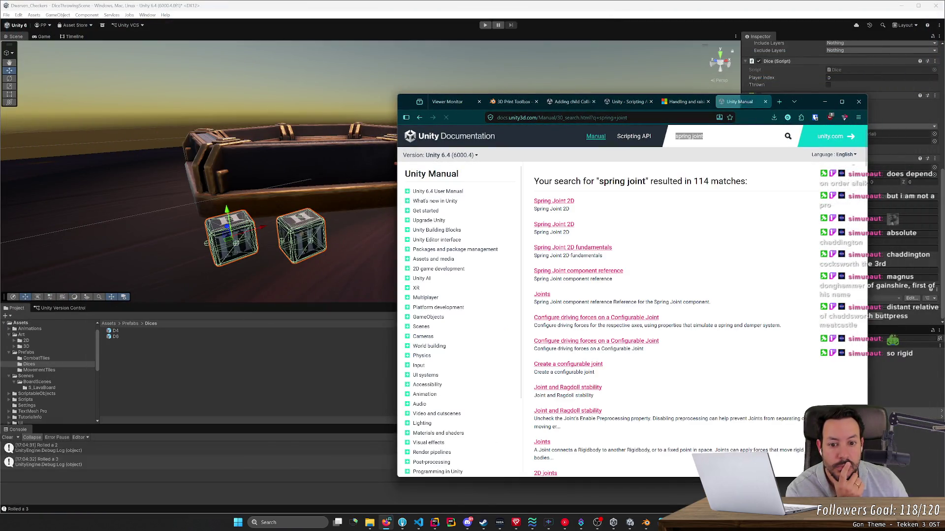
Step: Read the Fixed Joint description on the Introduction to joints page, then hide the browser
{"action": "left_click", "coordinate": [542, 294]}
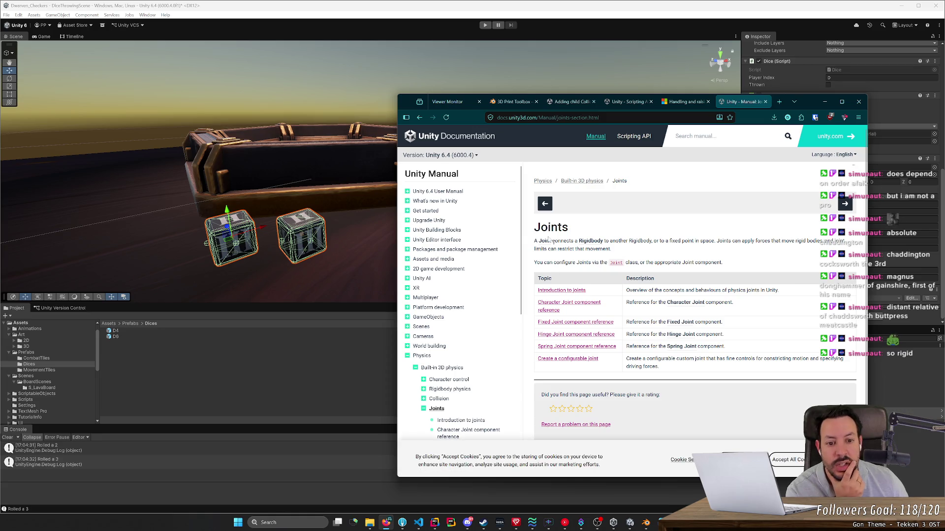
{"action": "mouse_move", "coordinate": [552, 241]}
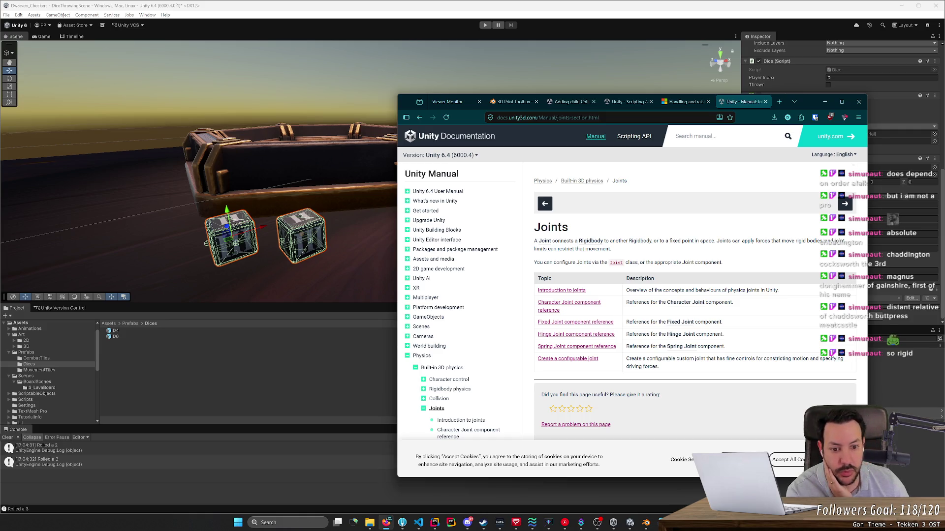
{"action": "left_click", "coordinate": [561, 291]}
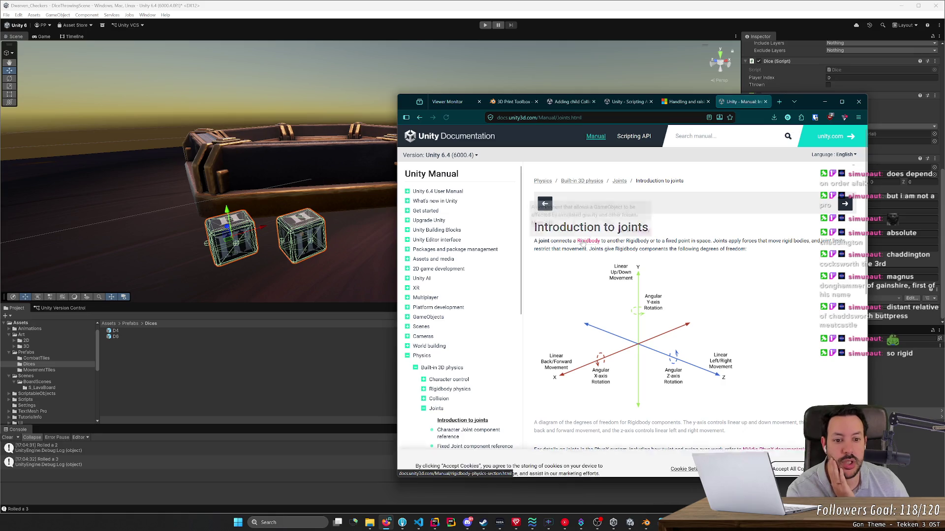
{"action": "middle_click", "coordinate": [666, 197]}
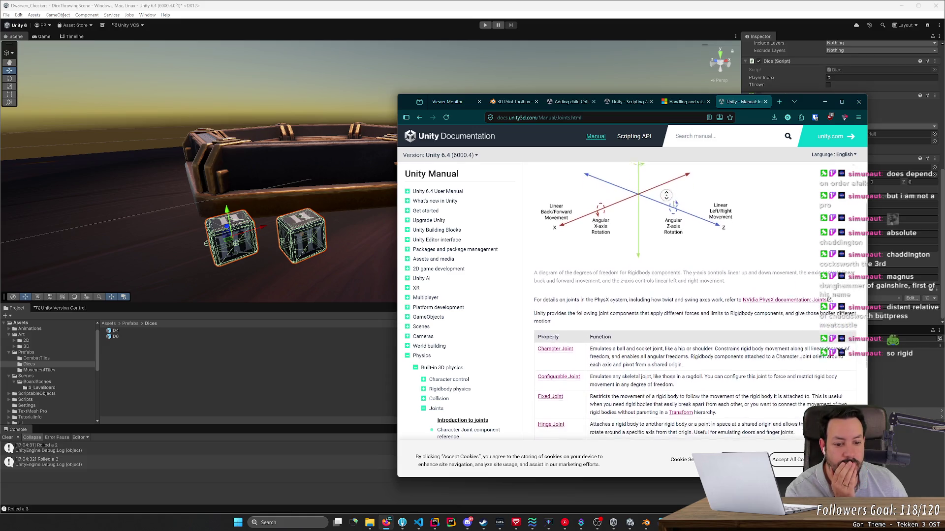
{"action": "middle_click", "coordinate": [631, 321]}
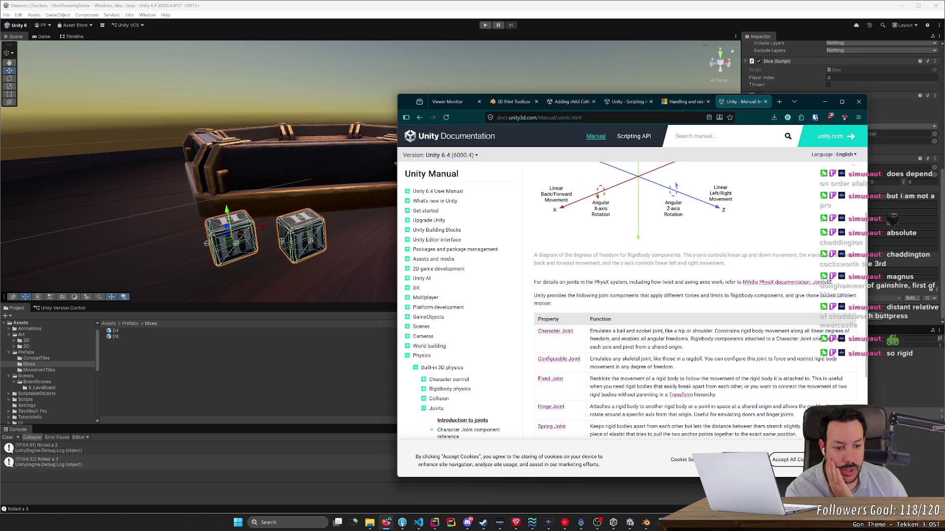
{"action": "middle_click", "coordinate": [661, 301]}
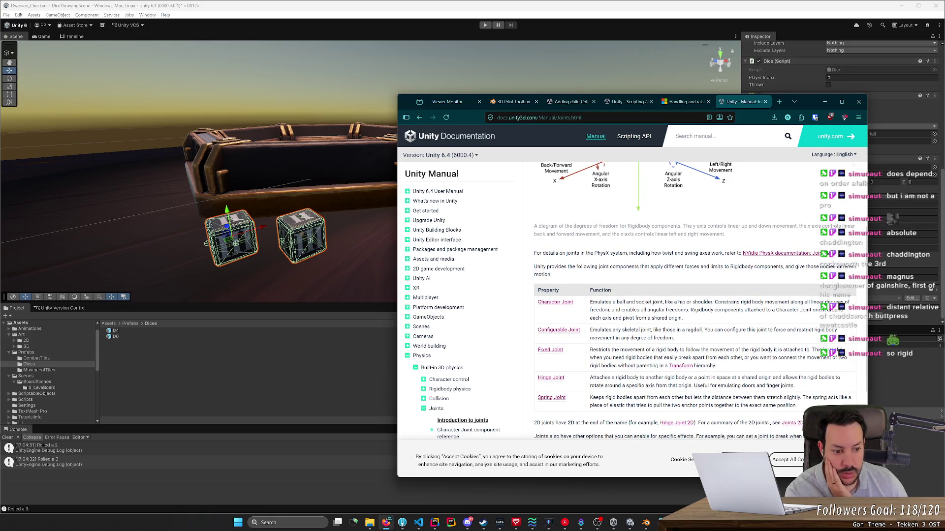
{"action": "mouse_move", "coordinate": [611, 349]}
{"action": "left_mouse_down"}
{"action": "mouse_move", "coordinate": [810, 350]}
{"action": "mouse_move", "coordinate": [799, 367]}
{"action": "left_mouse_up"}
{"action": "left_click", "coordinate": [785, 369]}
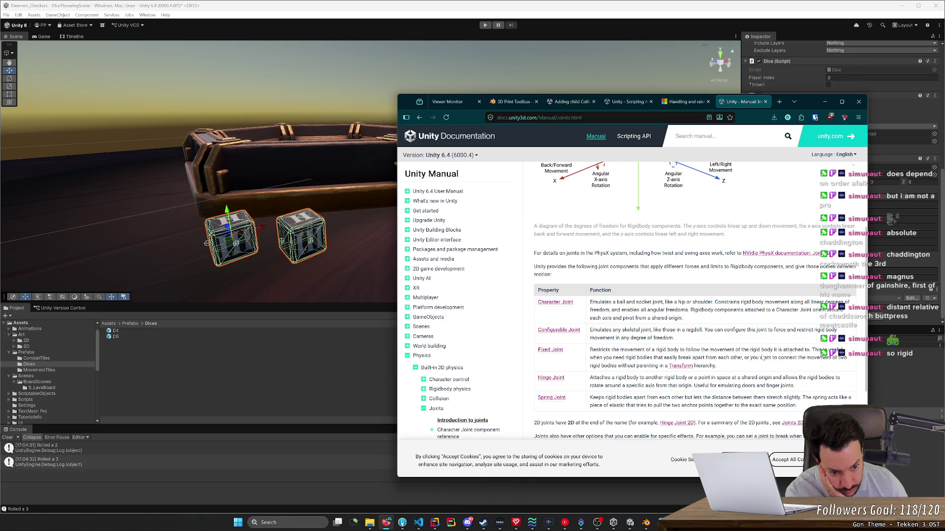
{"action": "left_click_drag", "start_coordinate": [716, 366], "coordinate": [587, 359]}
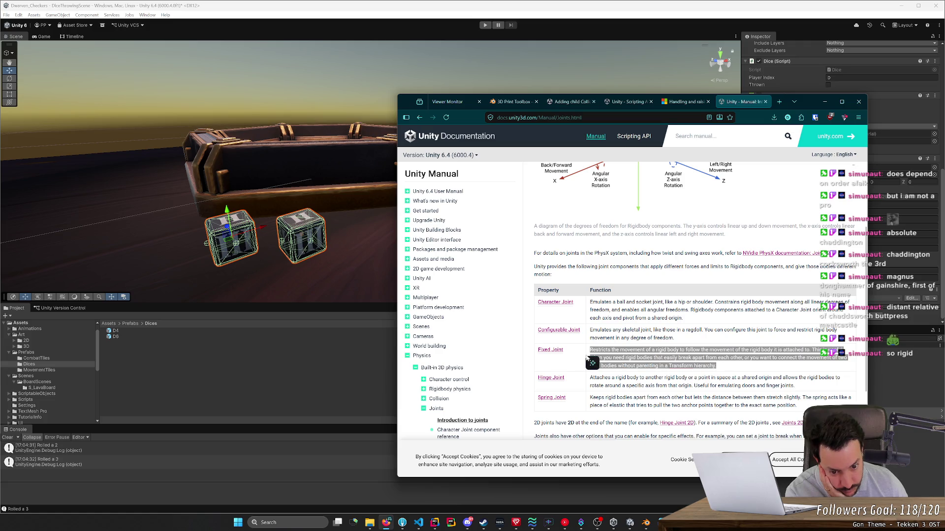
{"action": "scroll", "coordinate": [590, 355], "scroll_direction": "down", "scroll_amount": 3}
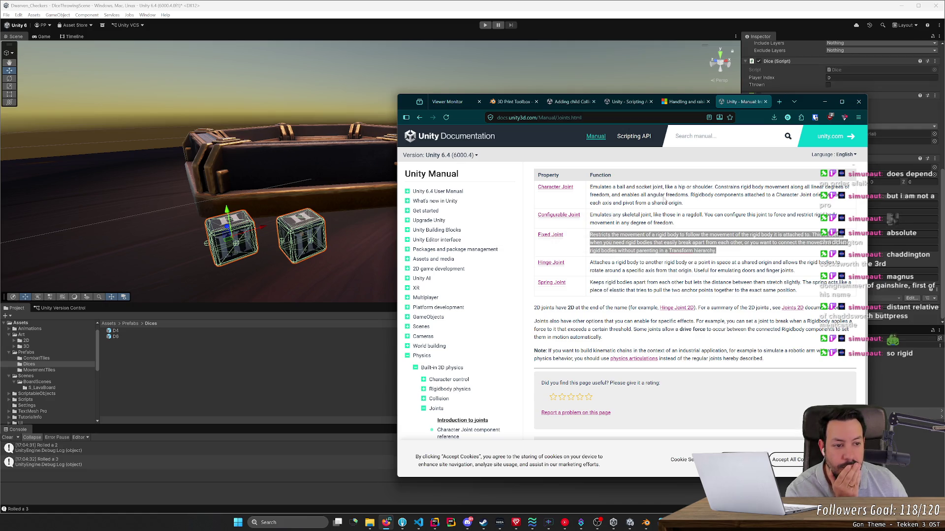
{"action": "left_click", "coordinate": [826, 102]}
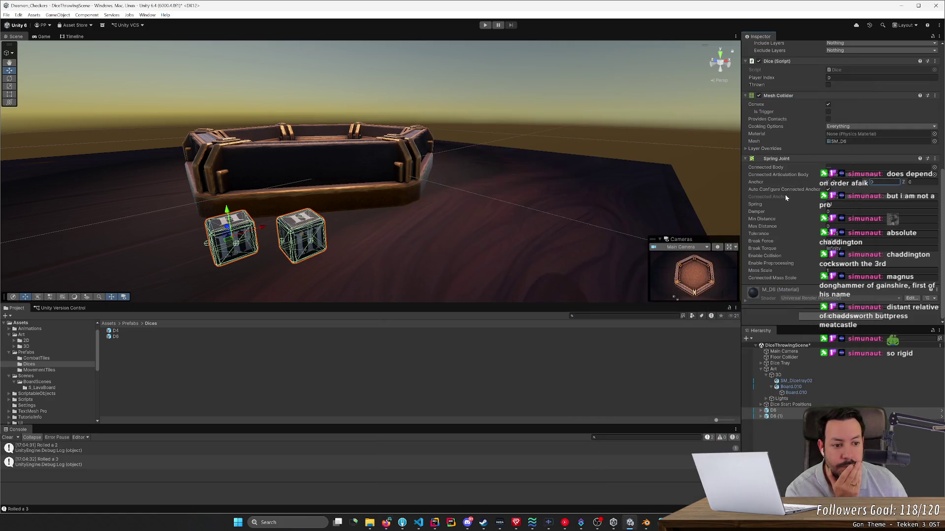
Step: Remove the Spring Joint from the dice and add a Fixed Joint instead
{"action": "left_click", "coordinate": [934, 158]}
{"action": "left_click", "coordinate": [895, 195]}
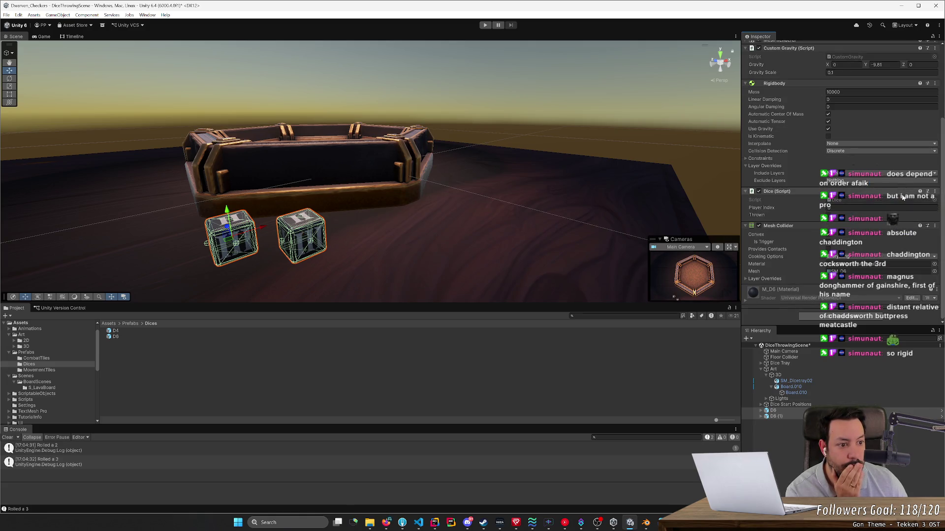
{"action": "left_click", "coordinate": [835, 317]}
{"action": "type", "text": "spri"}
{"action": "key", "text": "BackSpace"}
{"action": "key", "text": "BackSpace"}
{"action": "key", "text": "BackSpace"}
{"action": "type", "text": "joint"}
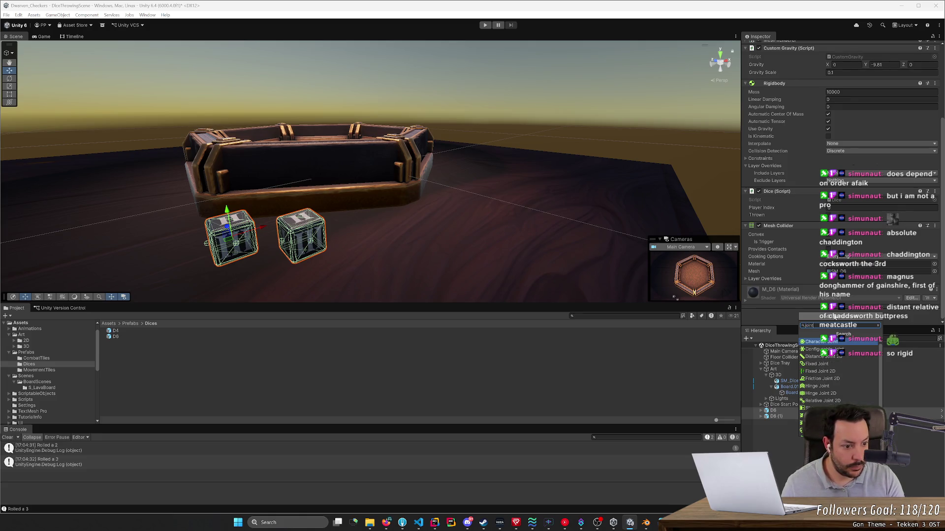
{"action": "left_click", "coordinate": [835, 365]}
{"action": "scroll", "coordinate": [808, 292], "scroll_direction": "down", "scroll_amount": 3}
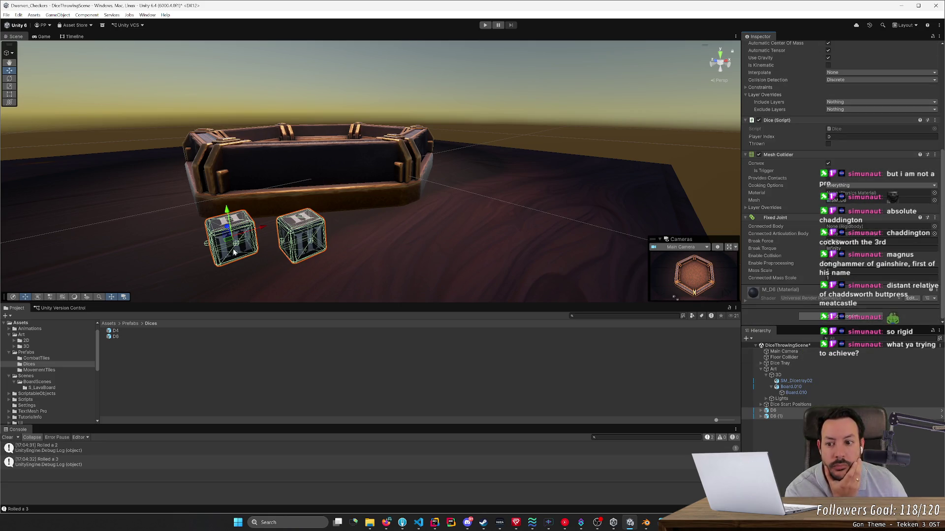
Step: Connect D6's Fixed Joint to D6 (1) and D6 (1)'s to D6, then start play
{"action": "left_click", "coordinate": [301, 236], "text": "ctrl"}
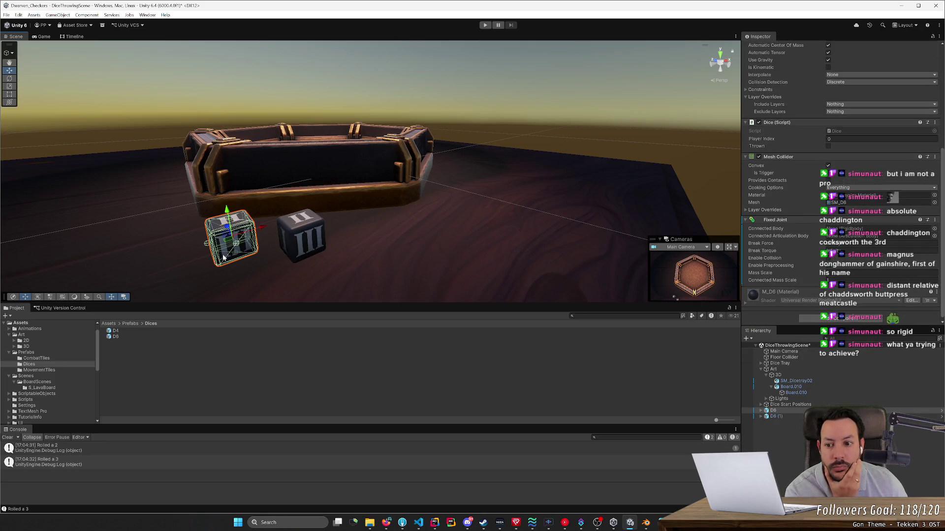
{"action": "left_click", "coordinate": [934, 229]}
{"action": "double_click", "coordinate": [648, 257]}
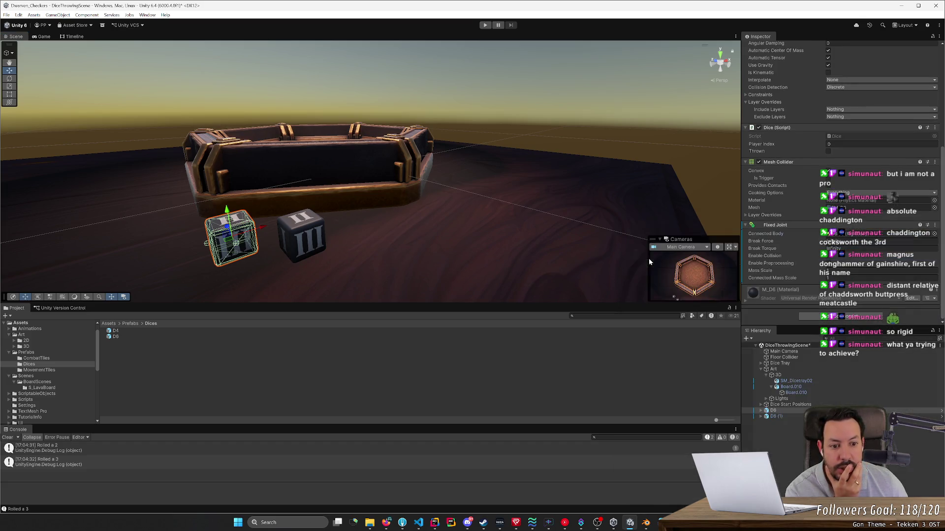
{"action": "left_click", "coordinate": [320, 241]}
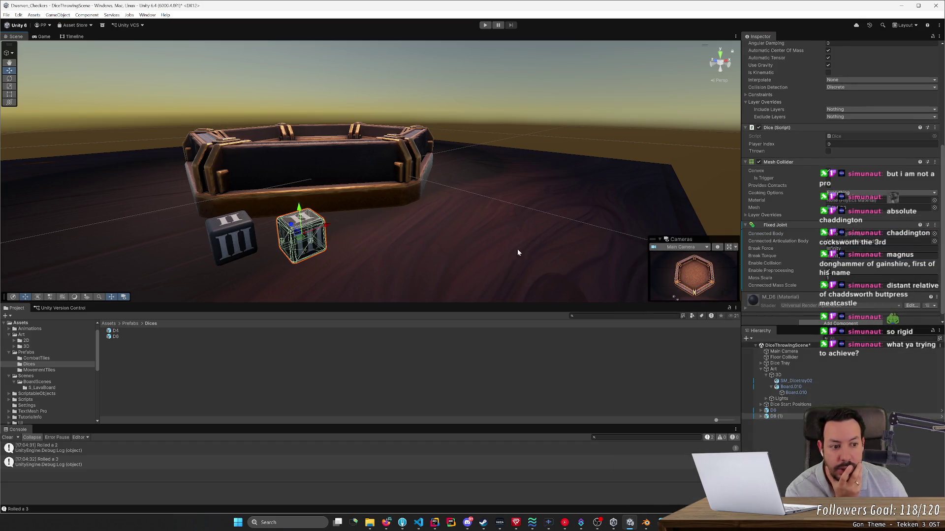
{"action": "left_click", "coordinate": [934, 234]}
{"action": "double_click", "coordinate": [644, 256]}
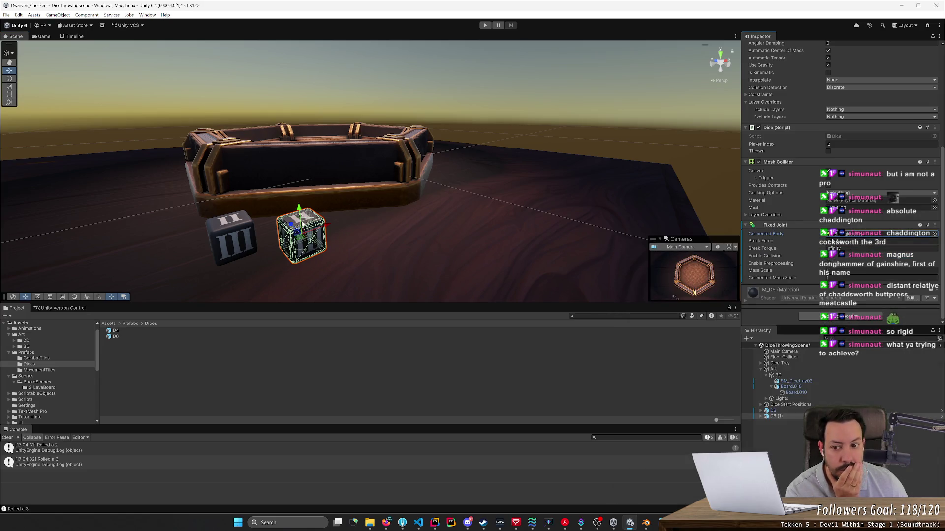
{"action": "left_click", "coordinate": [246, 232]}
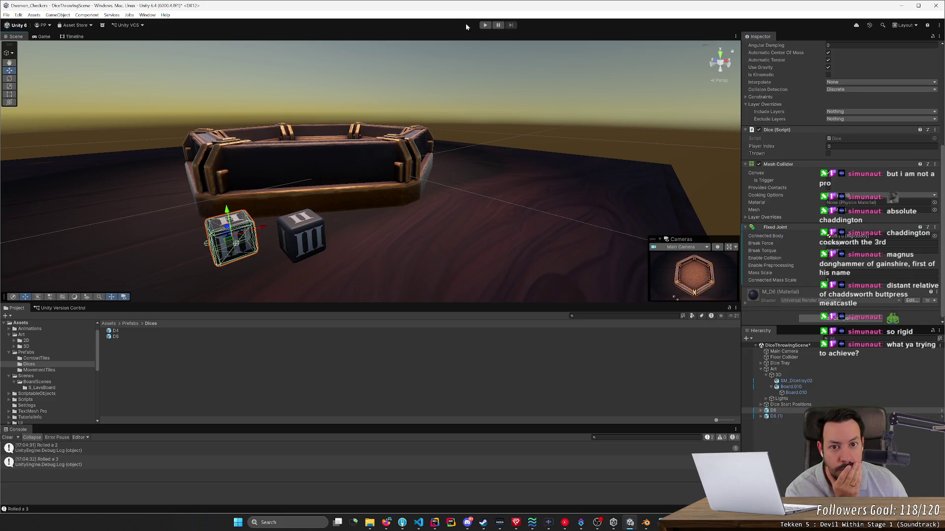
{"action": "left_click", "coordinate": [485, 26]}
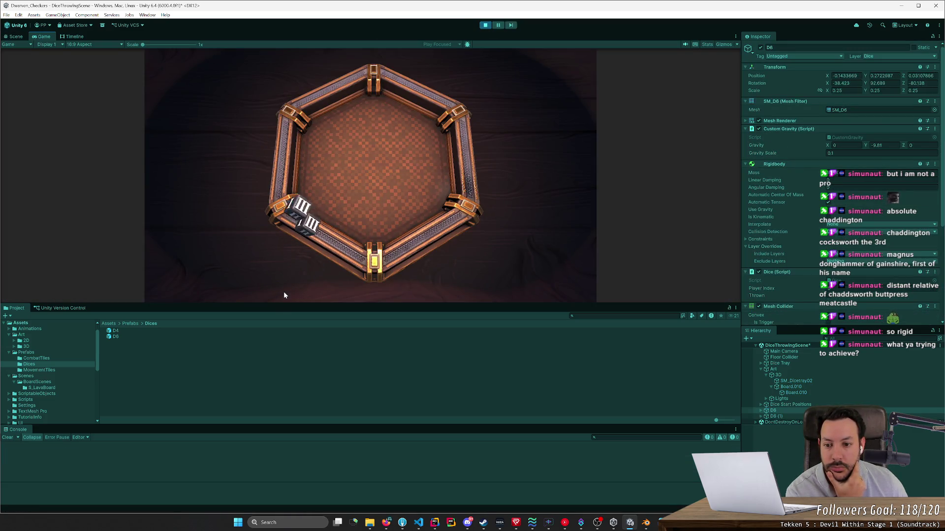
Step: Throw the fixed-joined dice toward the tray centre, then restart play mode with Ctrl+P
{"action": "left_click_drag", "start_coordinate": [346, 225], "coordinate": [352, 190]}
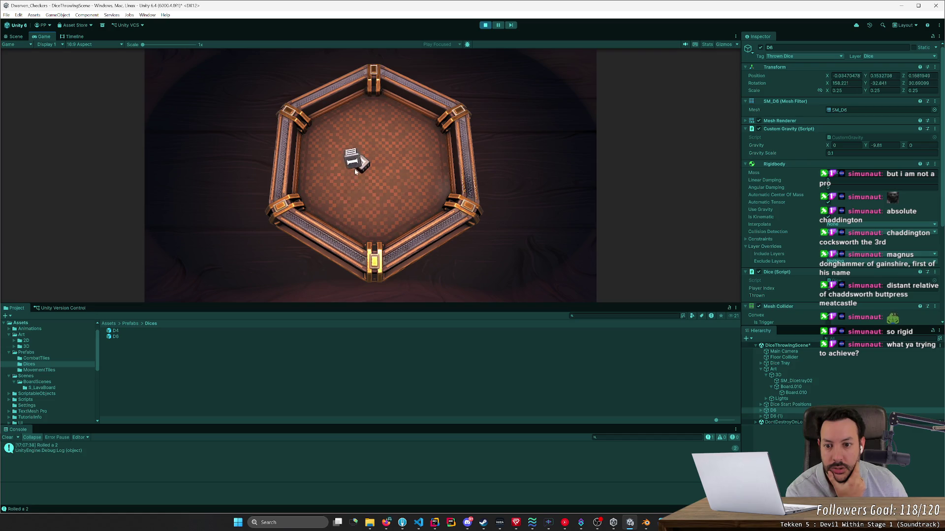
{"action": "key", "text": "ctrl+p"}
{"action": "key", "text": "ctrl+p"}
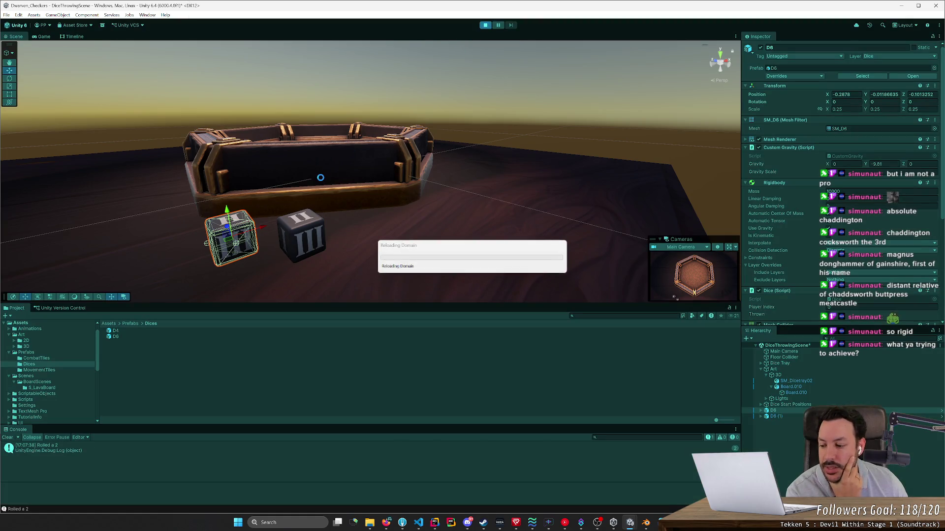
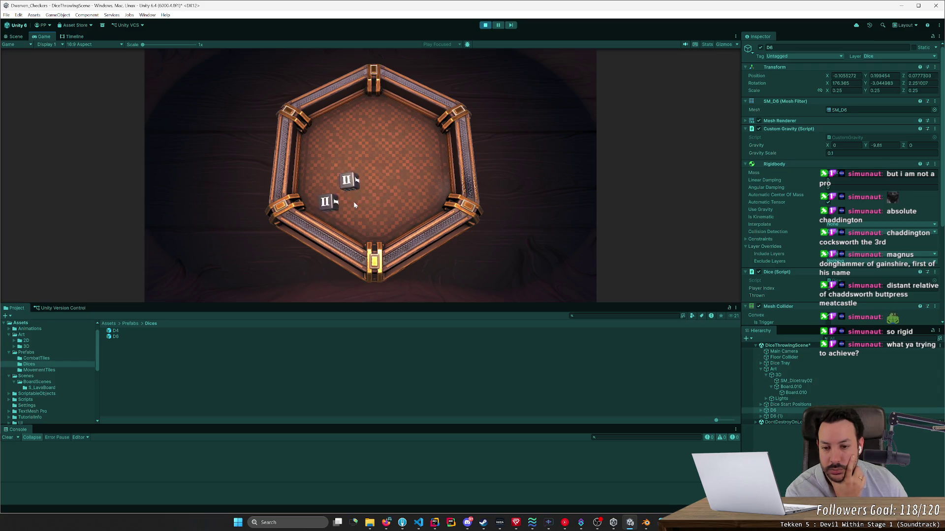
Step: Throw both dice into the hexagonal tray for a roll of 2, then stop Play mode
{"action": "mouse_move", "coordinate": [353, 202]}
{"action": "left_mouse_down"}
{"action": "mouse_move", "coordinate": [368, 181]}
{"action": "mouse_move", "coordinate": [362, 211]}
{"action": "mouse_move", "coordinate": [388, 211]}
{"action": "mouse_move", "coordinate": [341, 203]}
{"action": "mouse_move", "coordinate": [327, 168]}
{"action": "left_mouse_up"}
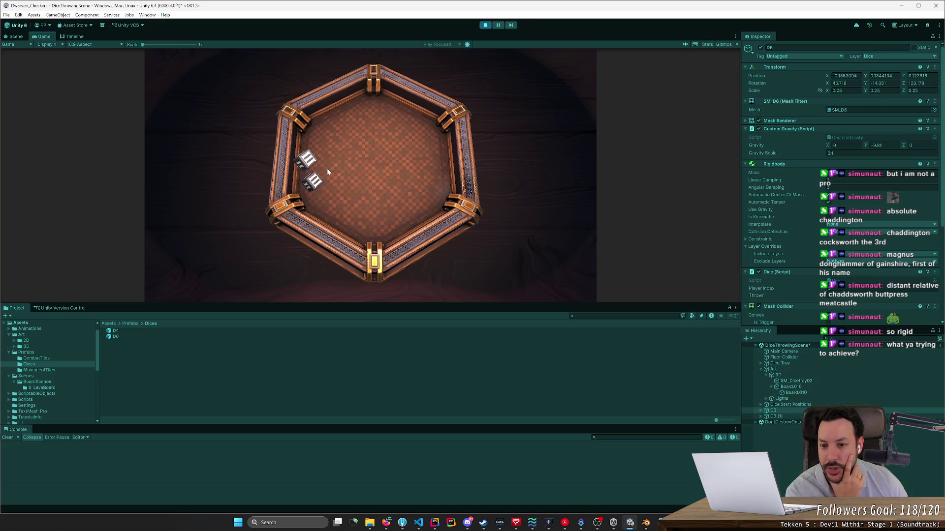
{"action": "left_click", "coordinate": [485, 26]}
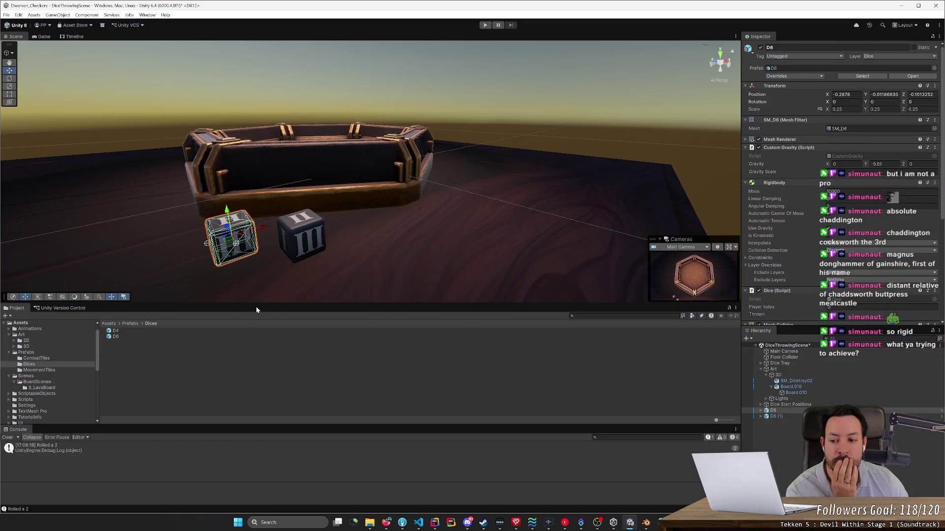
Step: Remove the Fixed Joint component from D6 and D6 (1), then save the scene
{"action": "scroll", "coordinate": [868, 272], "scroll_direction": "down", "scroll_amount": 6}
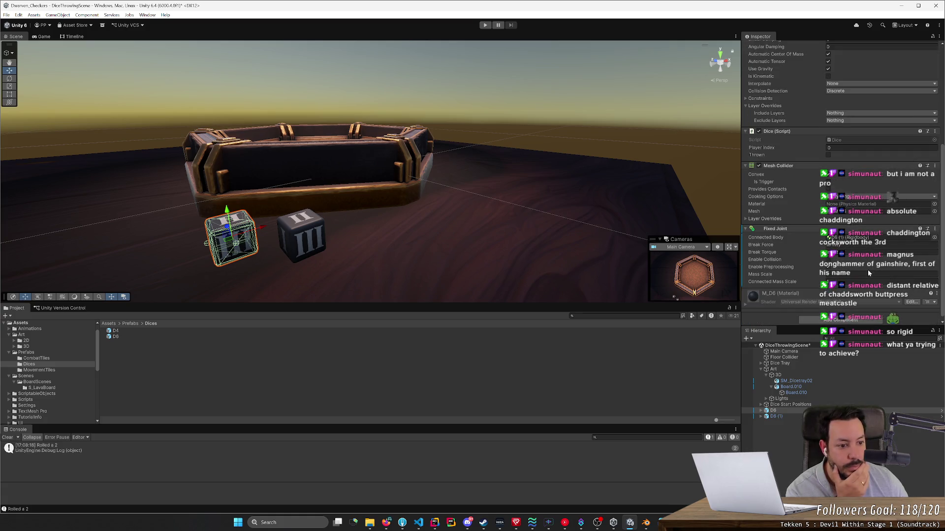
{"action": "scroll", "coordinate": [868, 272], "scroll_direction": "up", "scroll_amount": 1}
{"action": "left_click", "coordinate": [935, 245]}
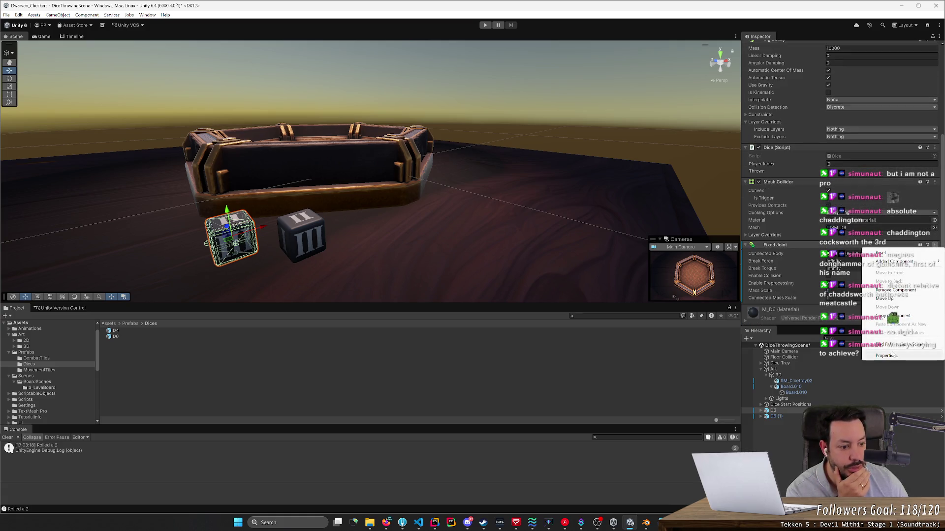
{"action": "left_click", "coordinate": [905, 290]}
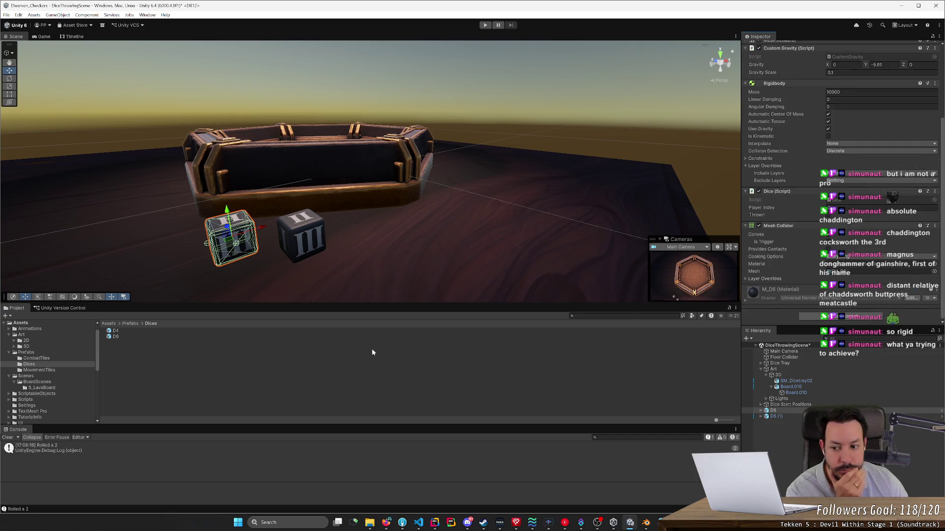
{"action": "left_click", "coordinate": [777, 416]}
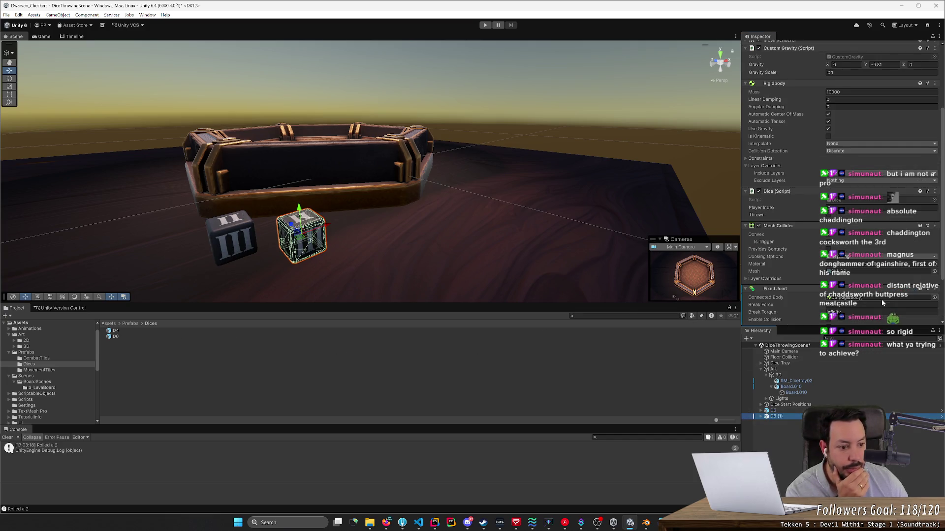
{"action": "left_click", "coordinate": [933, 290]}
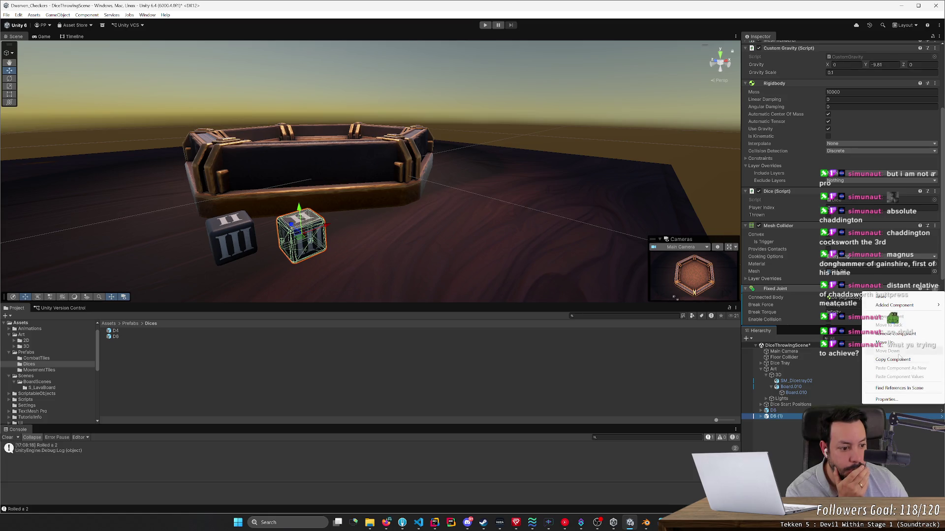
{"action": "left_click", "coordinate": [902, 335]}
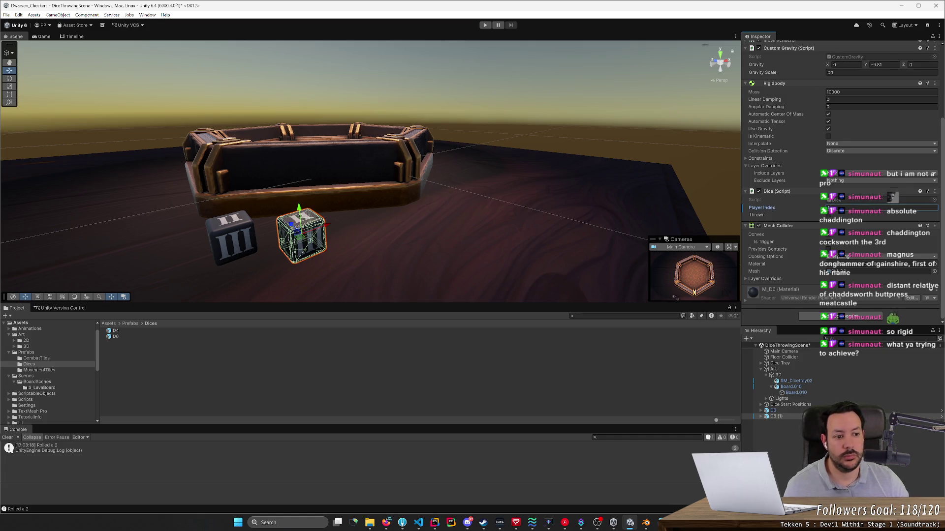
{"action": "left_click", "coordinate": [231, 237]}
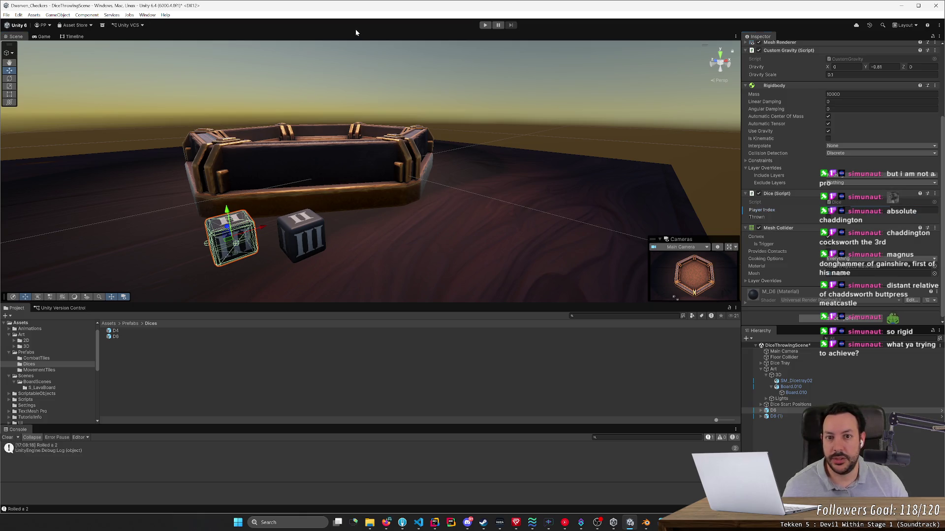
{"action": "key", "text": "ctrl+s"}
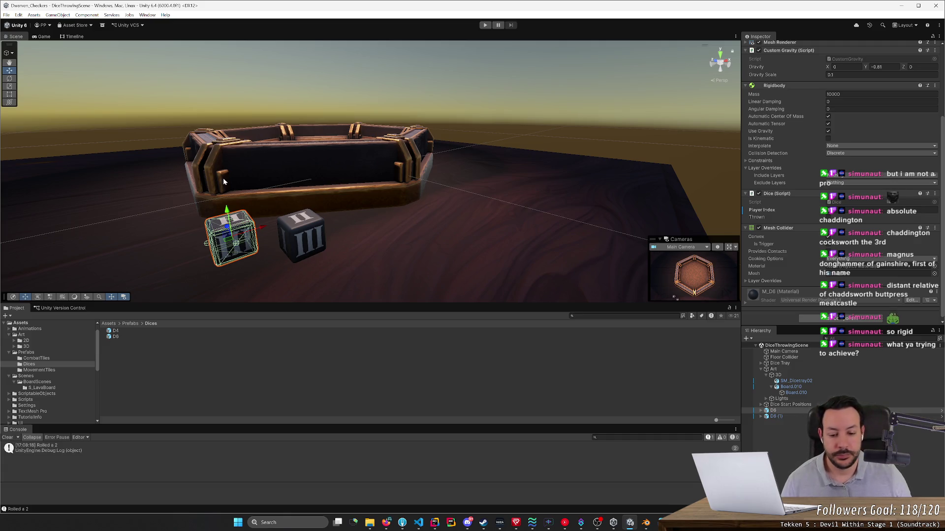
Step: In Rider, inspect usages of leftNumberOfDice, diceSpawnerPosition, faceRotations and leftPlayerIndex in InitializeCombatResolve
{"action": "key", "text": "alt+Tab"}
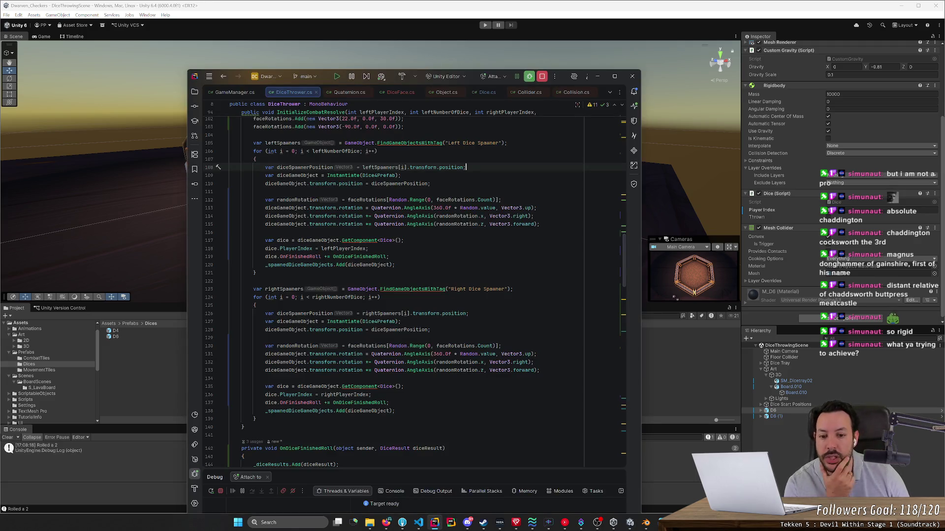
{"action": "scroll", "coordinate": [411, 295], "scroll_direction": "up", "scroll_amount": 6}
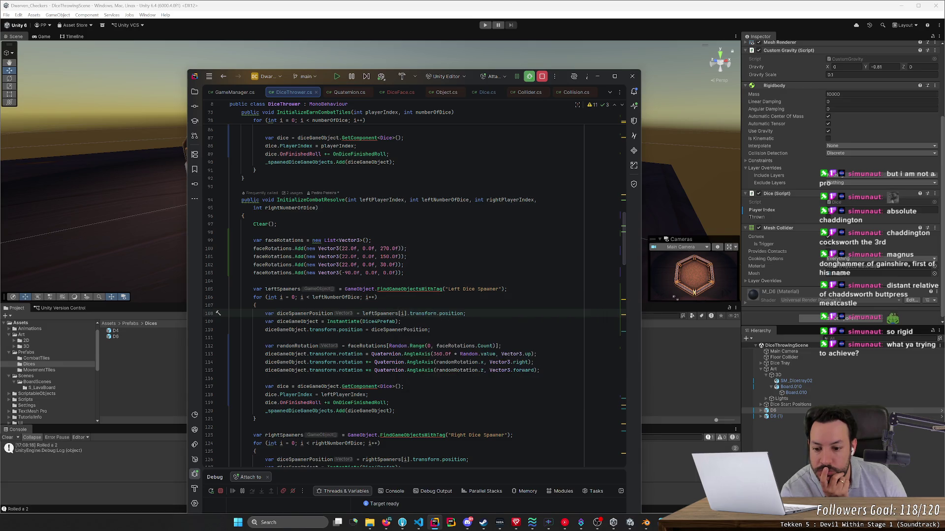
{"action": "scroll", "coordinate": [413, 295], "scroll_direction": "down", "scroll_amount": 4}
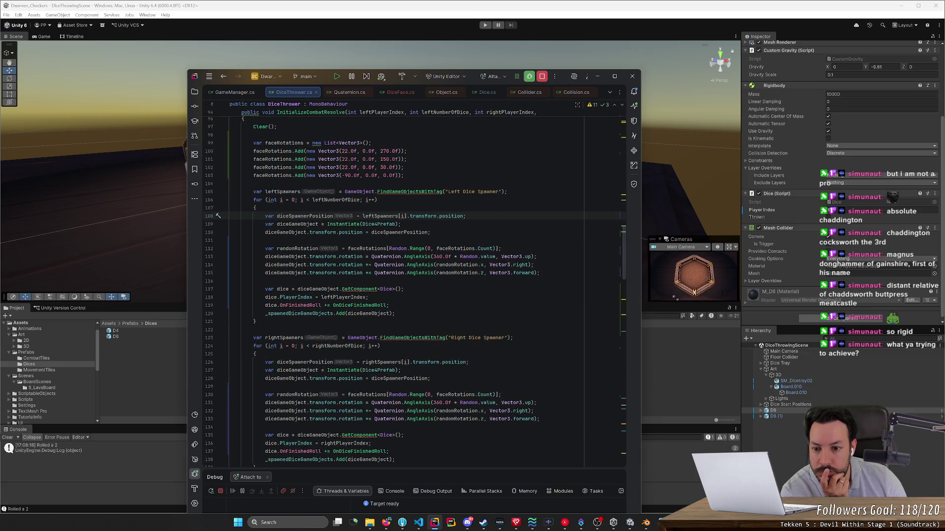
{"action": "left_click", "coordinate": [360, 200]}
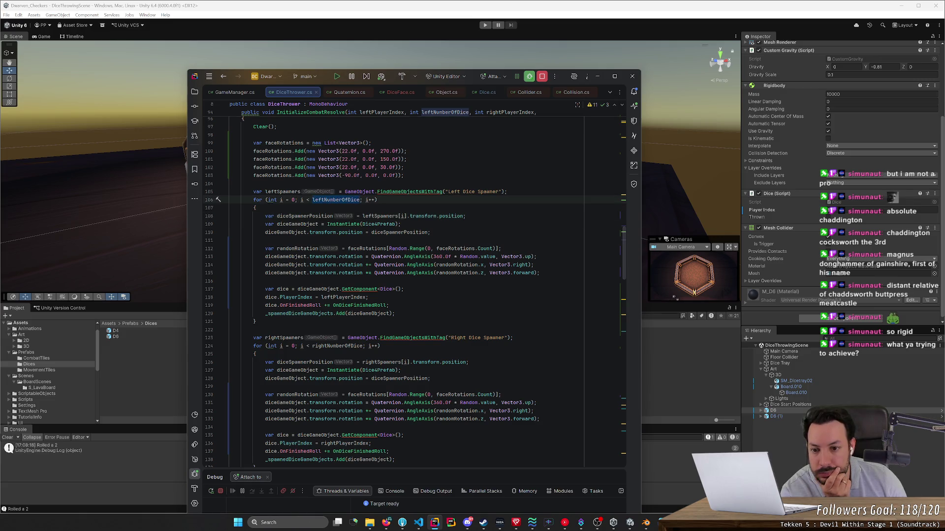
{"action": "scroll", "coordinate": [360, 199], "scroll_direction": "down", "scroll_amount": 2}
{"action": "left_click", "coordinate": [333, 168]}
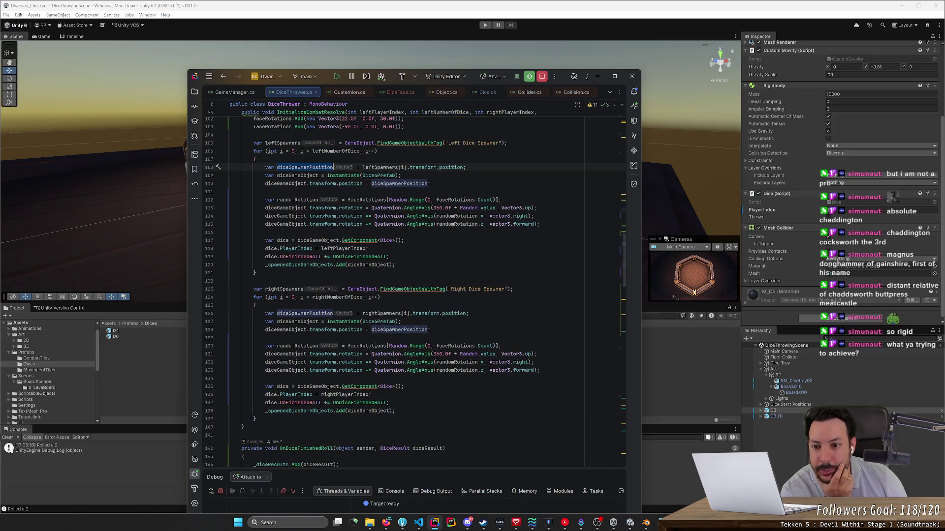
{"action": "scroll", "coordinate": [387, 175], "scroll_direction": "down", "scroll_amount": 1}
{"action": "left_click", "coordinate": [387, 176]}
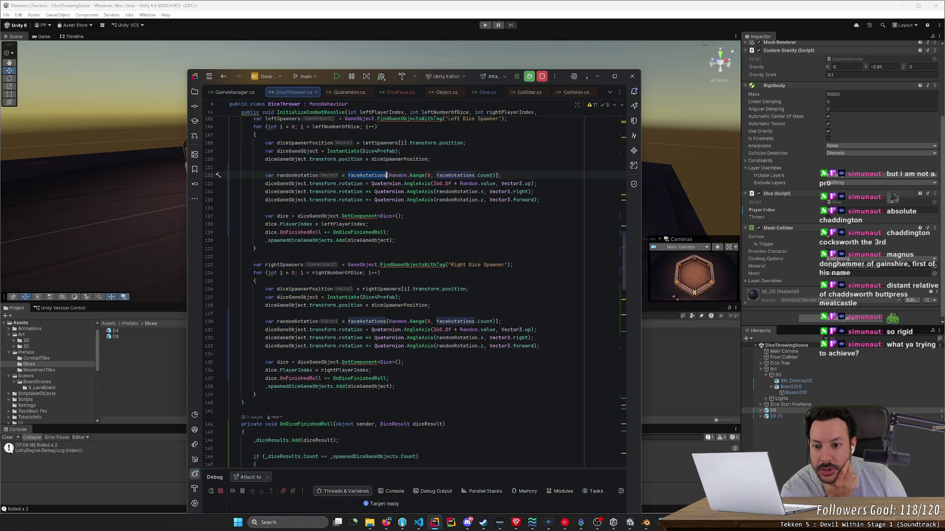
{"action": "left_click", "coordinate": [428, 159]}
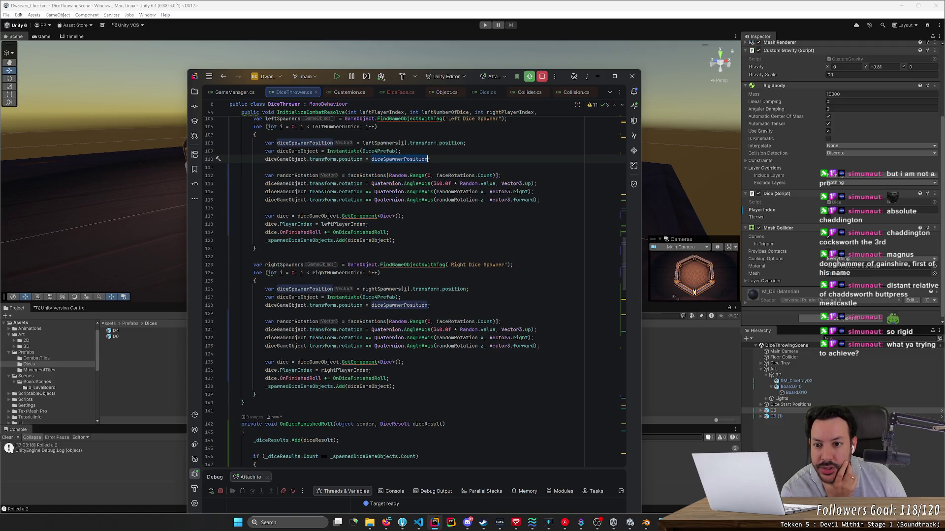
{"action": "left_click", "coordinate": [366, 223]}
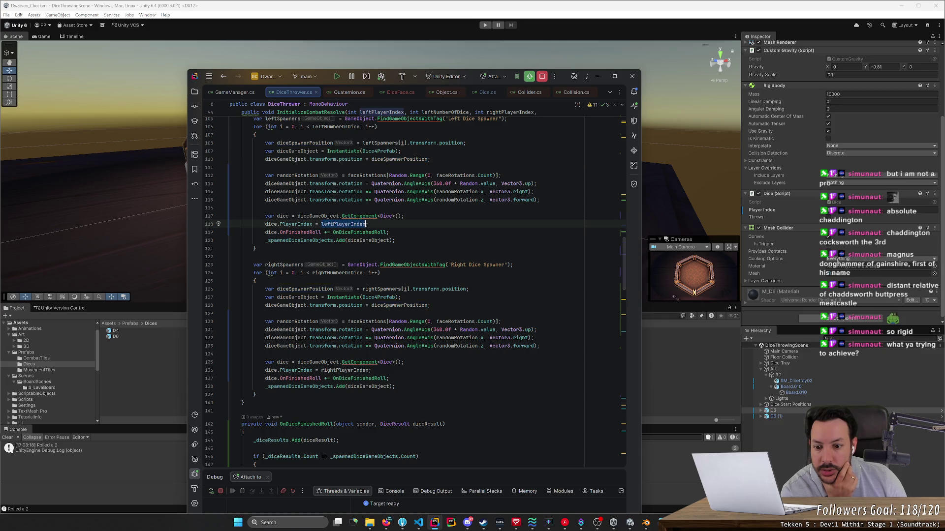
Step: Examine the left spawn and rotation lines, then select the right-spawner loop body
{"action": "mouse_move", "coordinate": [252, 142]}
{"action": "left_mouse_down"}
{"action": "mouse_move", "coordinate": [232, 177]}
{"action": "mouse_move", "coordinate": [229, 207]}
{"action": "left_mouse_up"}
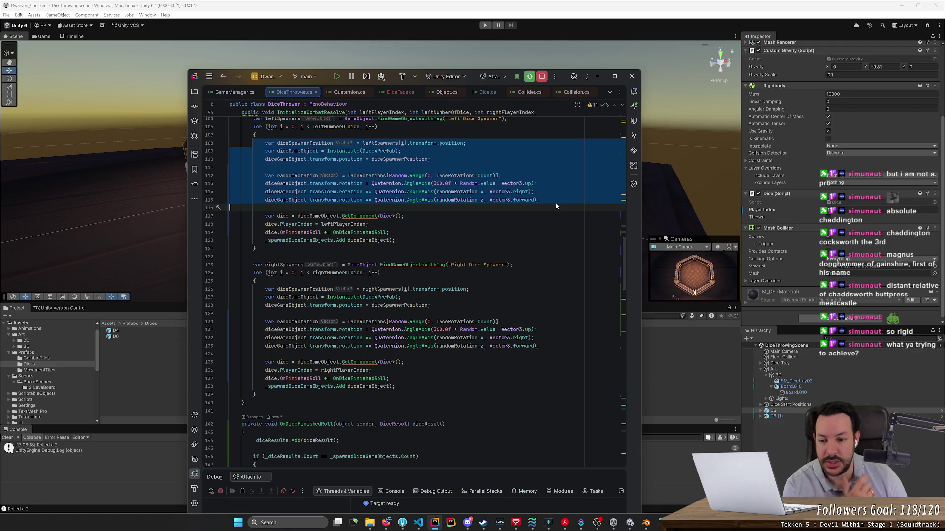
{"action": "left_click", "coordinate": [398, 142]}
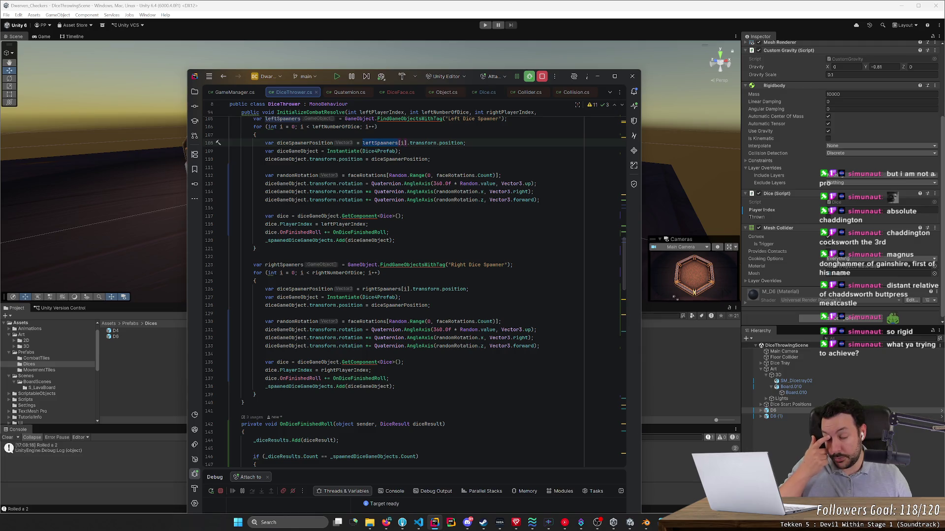
{"action": "scroll", "coordinate": [415, 291], "scroll_direction": "up", "scroll_amount": 2}
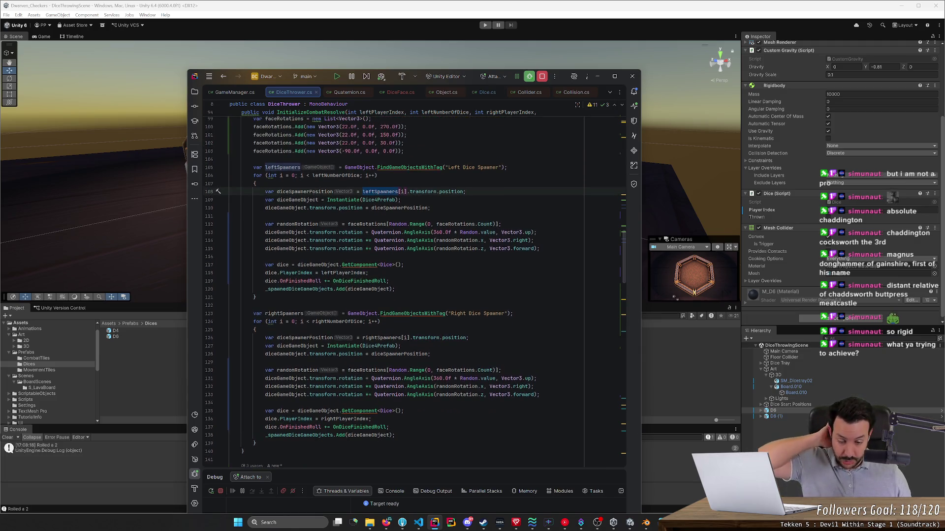
{"action": "left_click_drag", "start_coordinate": [241, 338], "coordinate": [388, 427]}
{"action": "key", "text": "shift+Down"}
{"action": "key", "text": "shift+Down"}
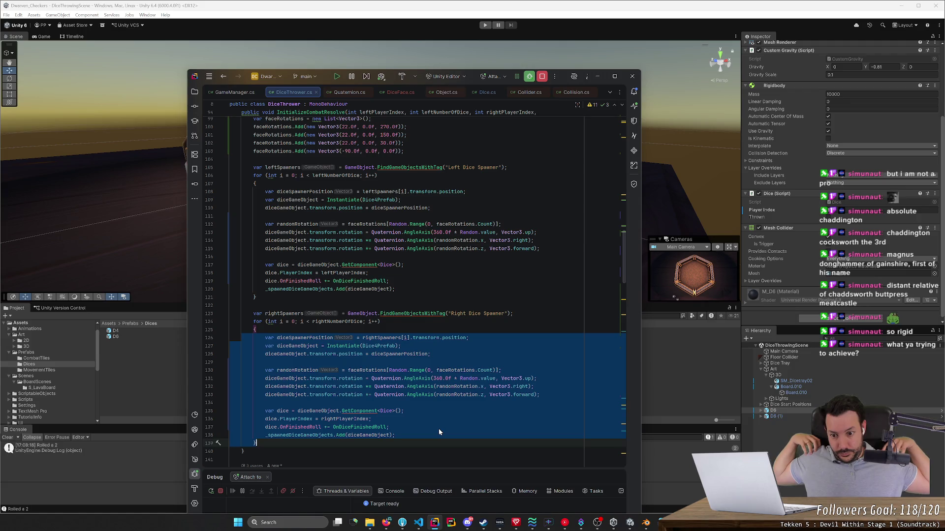
Step: Extract the left dice-spawning loop body as a local function placed before the for loop
{"action": "mouse_move", "coordinate": [395, 289]}
{"action": "left_mouse_down"}
{"action": "mouse_move", "coordinate": [219, 216]}
{"action": "mouse_move", "coordinate": [194, 188]}
{"action": "left_mouse_up"}
{"action": "right_click", "coordinate": [272, 212]}
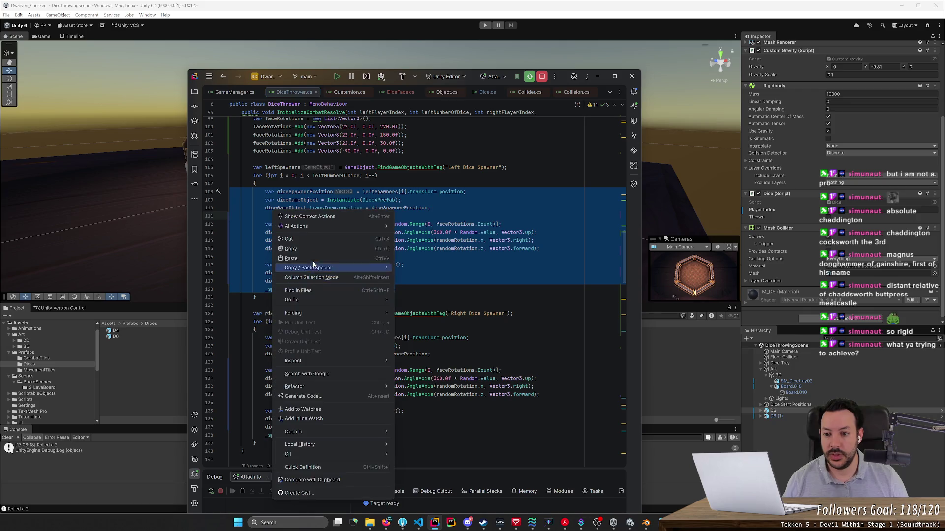
{"action": "mouse_move", "coordinate": [343, 382]}
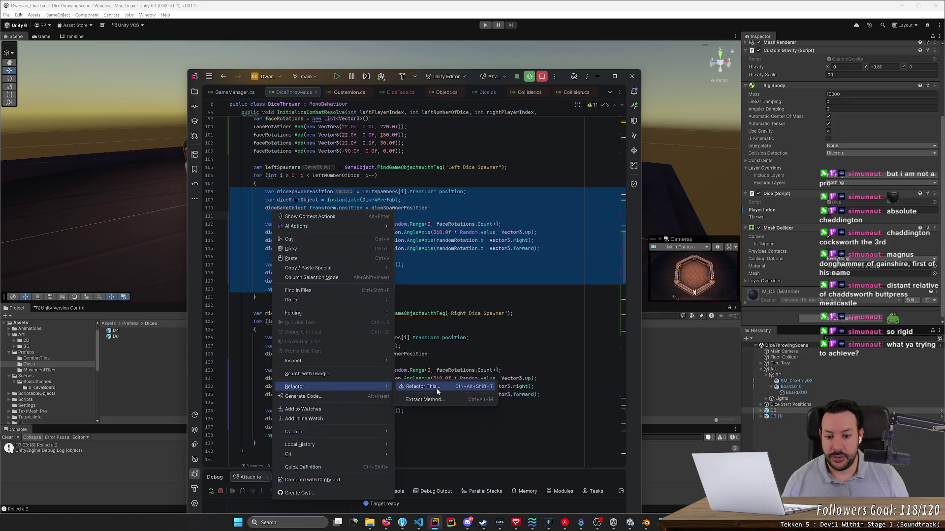
{"action": "left_click", "coordinate": [425, 399]}
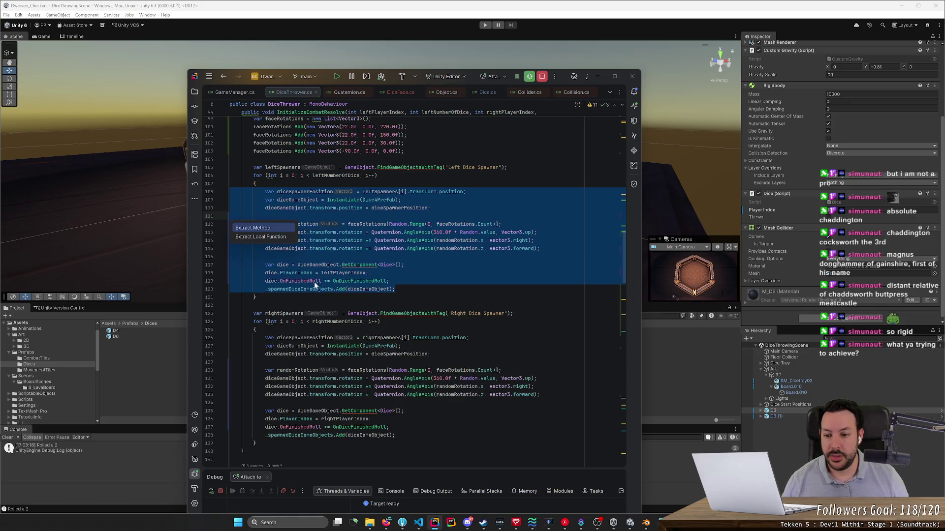
{"action": "left_click", "coordinate": [278, 238]}
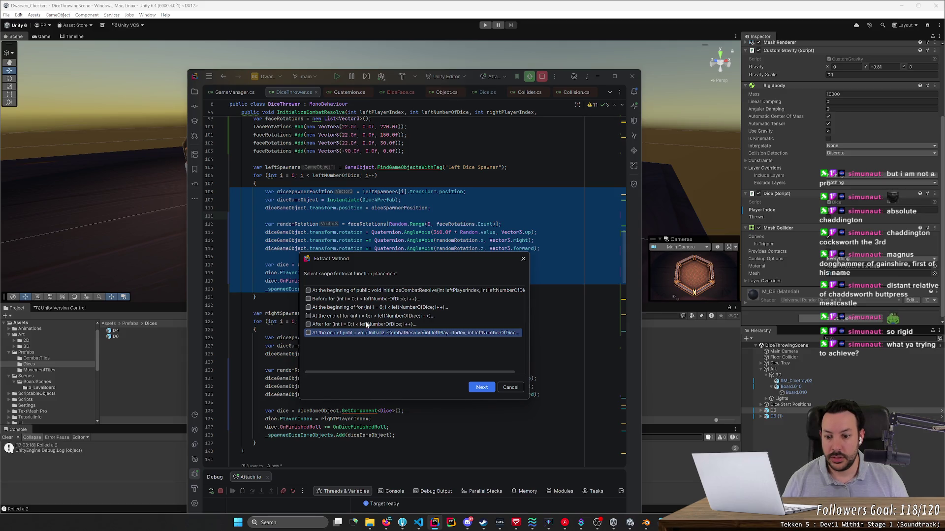
{"action": "left_click", "coordinate": [350, 302]}
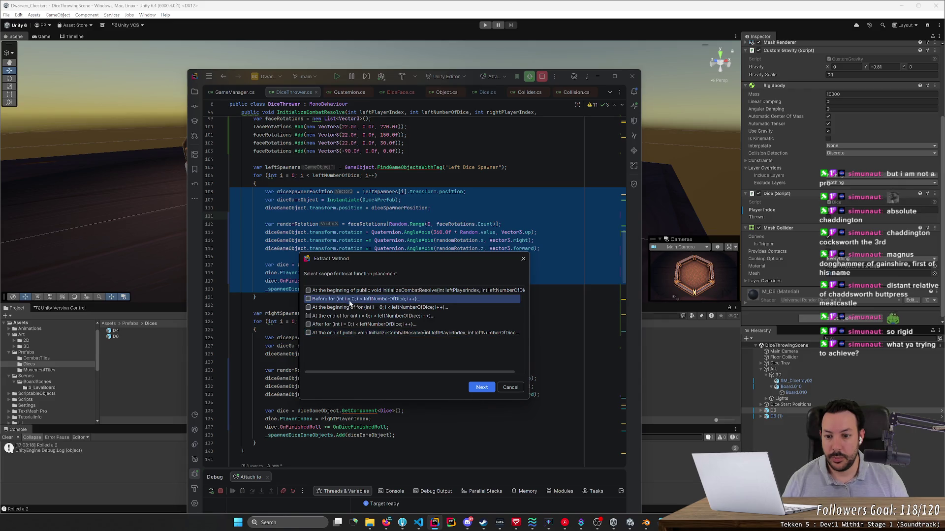
{"action": "left_click", "coordinate": [485, 391]}
{"action": "left_click_drag", "start_coordinate": [401, 120], "coordinate": [551, 145]}
Step: Name the extracted function SpawnDice, pass leftPlayerIndex into it, and confirm
{"action": "type", "text": "SpawnDice"}
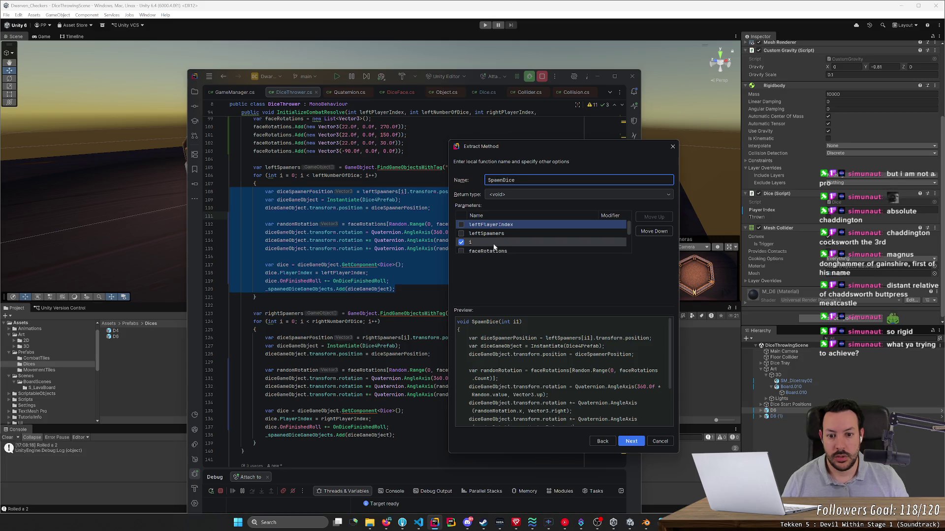
{"action": "left_click", "coordinate": [461, 225]}
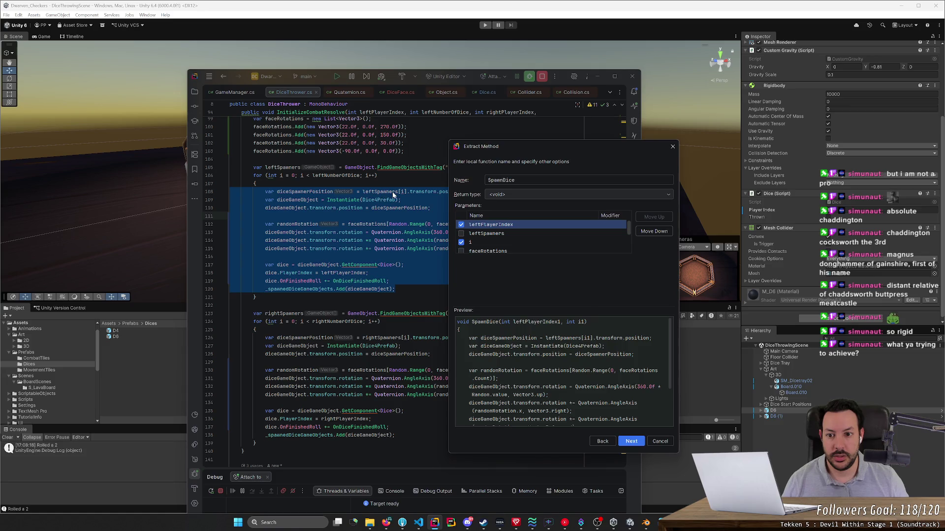
{"action": "mouse_move", "coordinate": [393, 195]}
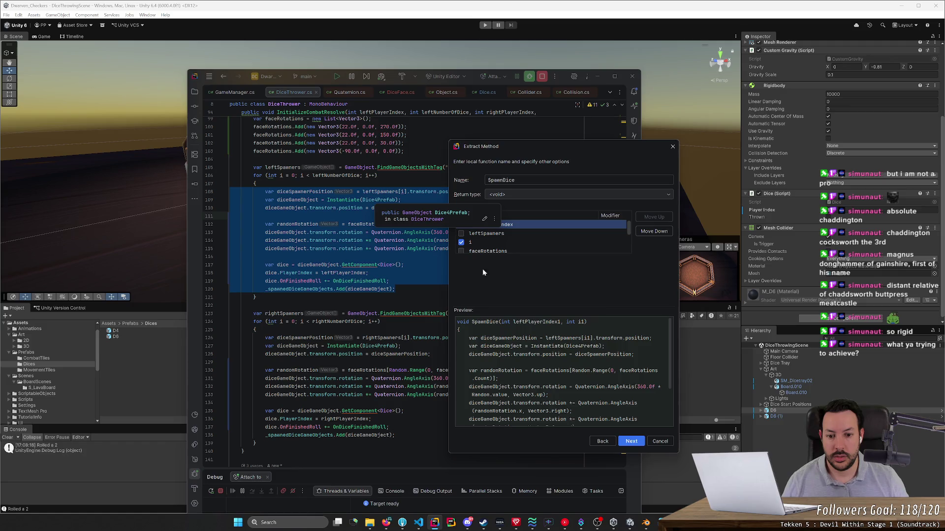
{"action": "left_click", "coordinate": [635, 443]}
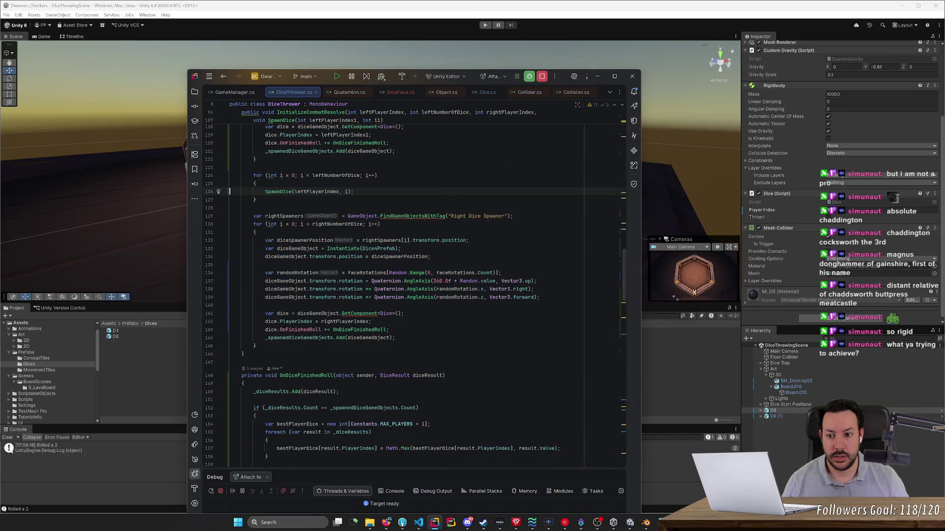
Step: Change the SpawnDice call's second argument to leftSpawners[i].transform.position
{"action": "scroll", "coordinate": [414, 286], "scroll_direction": "up", "scroll_amount": 6}
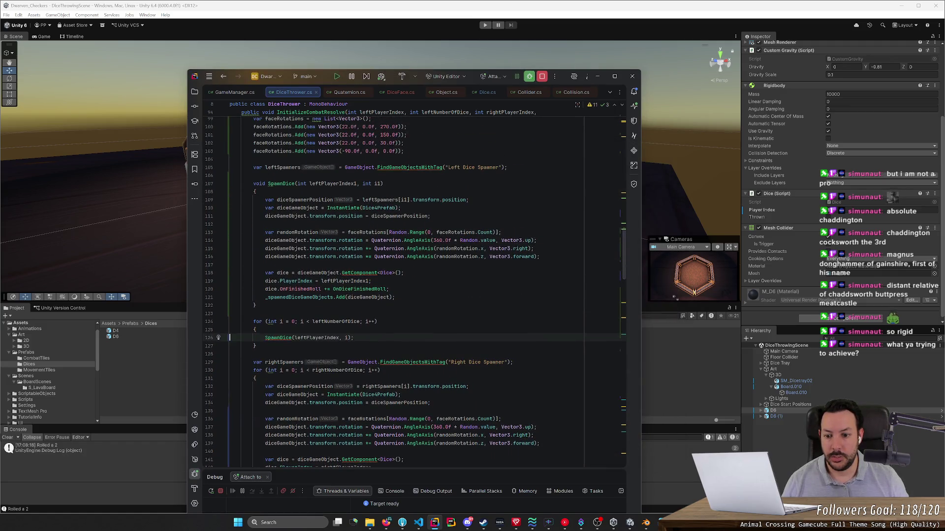
{"action": "scroll", "coordinate": [399, 248], "scroll_direction": "up", "scroll_amount": 2}
{"action": "left_click", "coordinate": [398, 248]}
{"action": "left_click", "coordinate": [346, 386]}
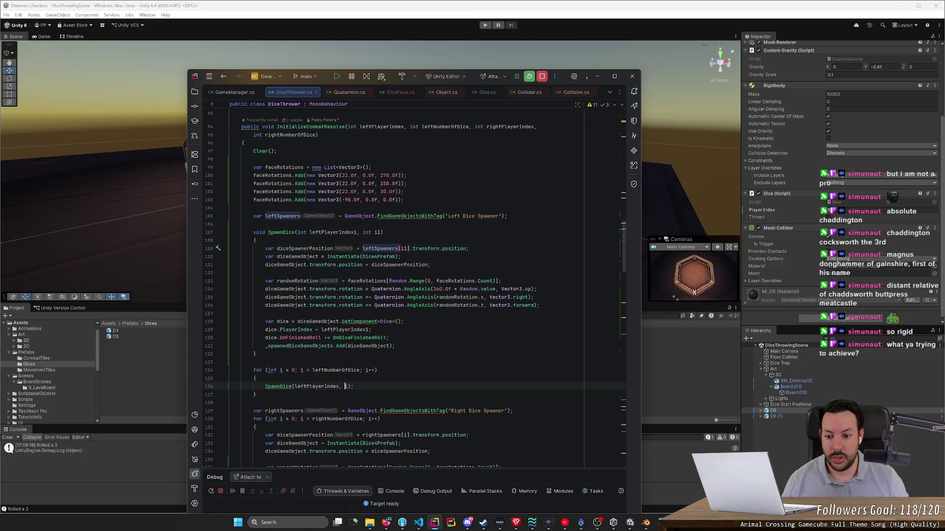
{"action": "type", "text": "leftSpawners[i"}
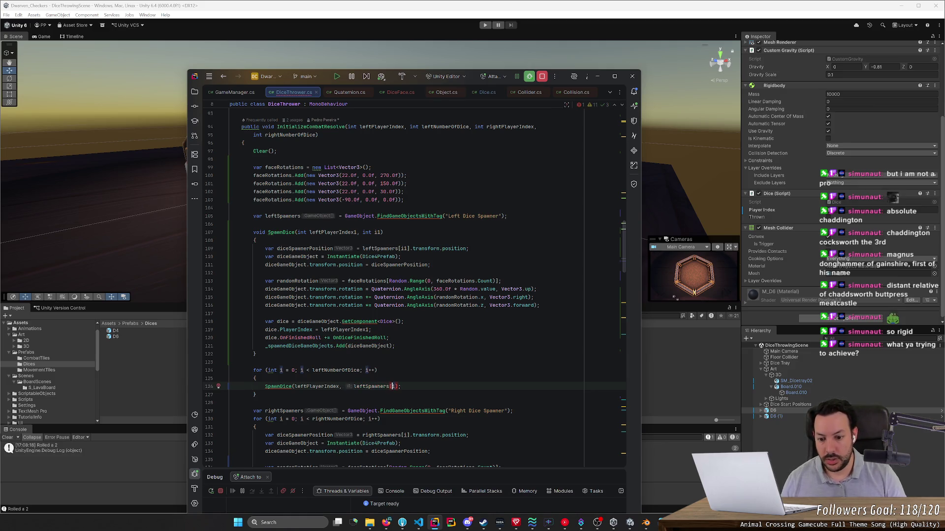
{"action": "type", "text": "]"}
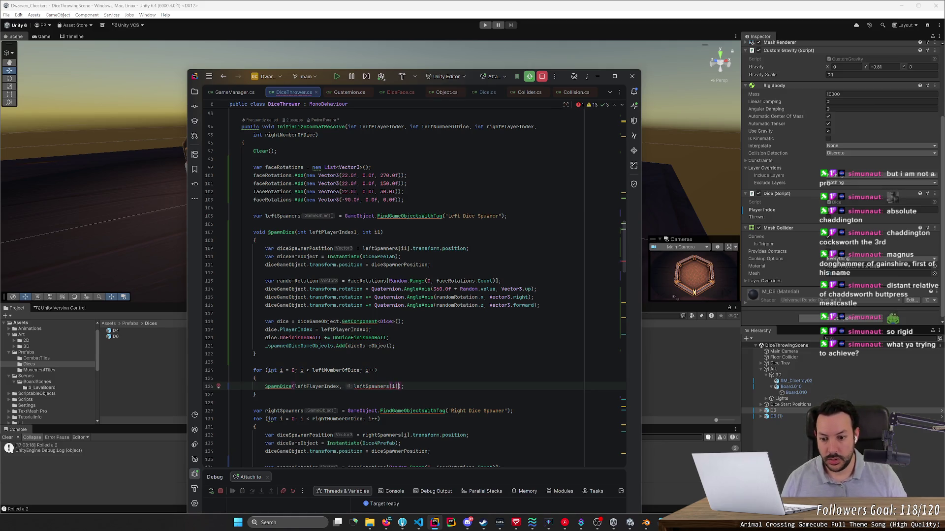
{"action": "left_click", "coordinate": [361, 370]}
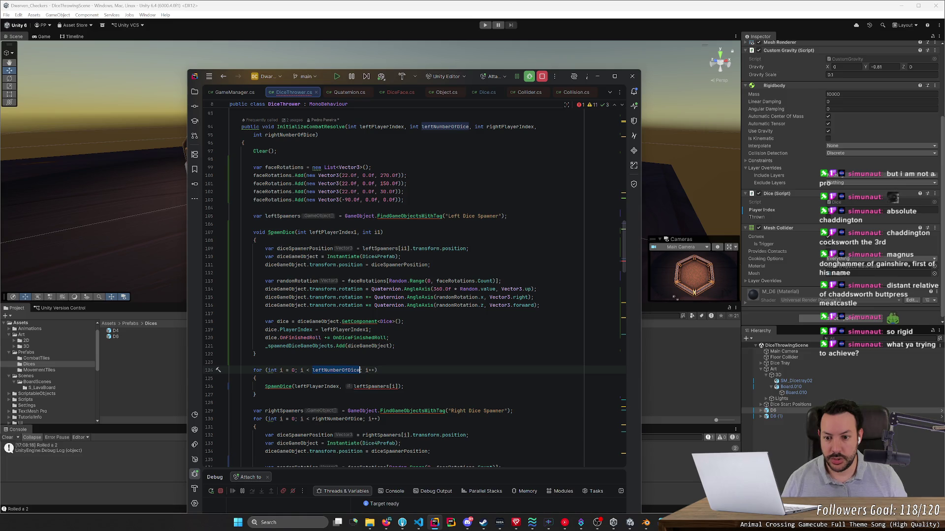
{"action": "left_click", "coordinate": [399, 249]}
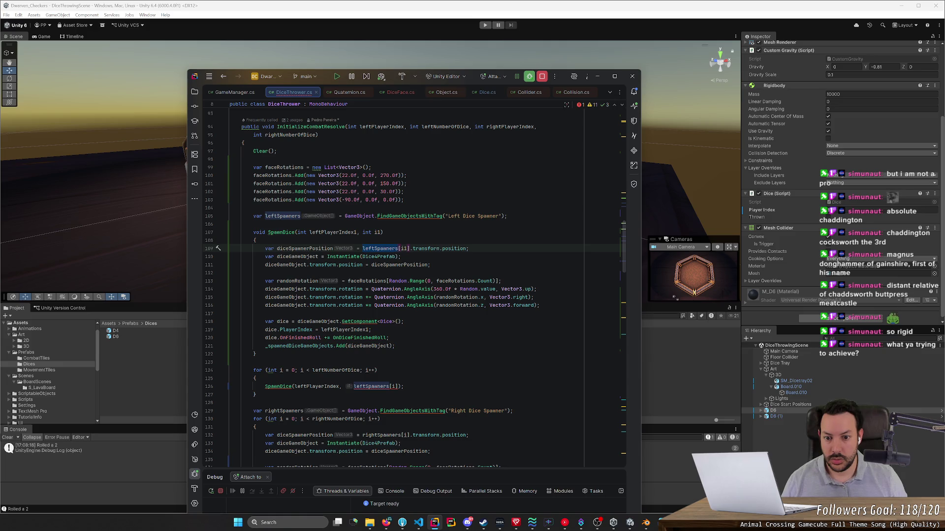
{"action": "mouse_move", "coordinate": [399, 248]}
{"action": "left_click_drag", "start_coordinate": [467, 249], "coordinate": [368, 248]}
{"action": "left_click", "coordinate": [410, 248]}
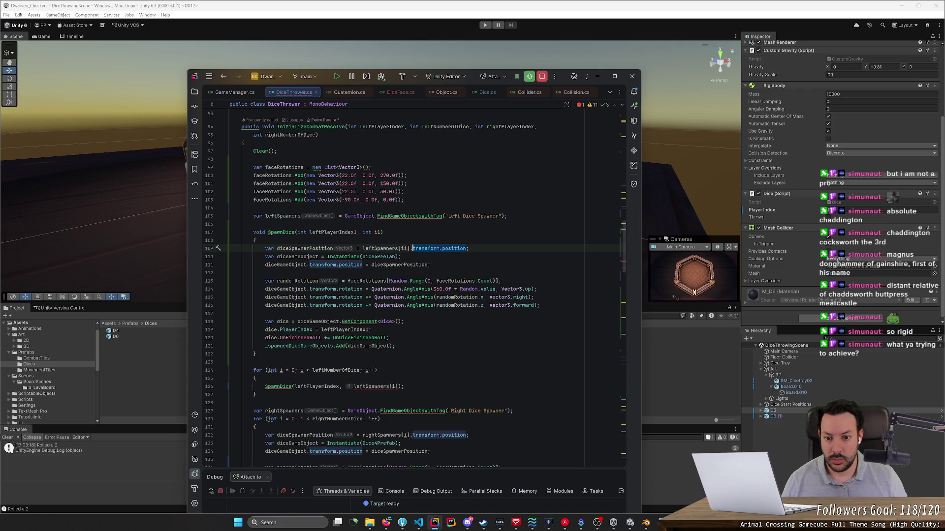
{"action": "key", "text": "ctrl+c"}
{"action": "left_click", "coordinate": [400, 387]}
{"action": "key", "text": "ctrl+v"}
Step: Make SpawnDice's second parameter Vector3 position and use it as the spawn position
{"action": "left_click", "coordinate": [368, 233]}
{"action": "double_click", "coordinate": [369, 233]}
{"action": "type", "text": "Vectr"}
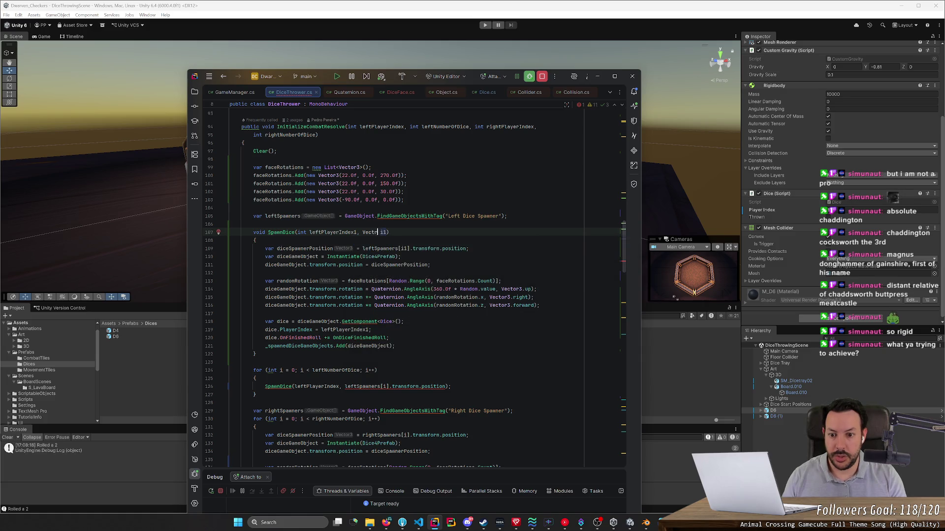
{"action": "type", "text": "or3"}
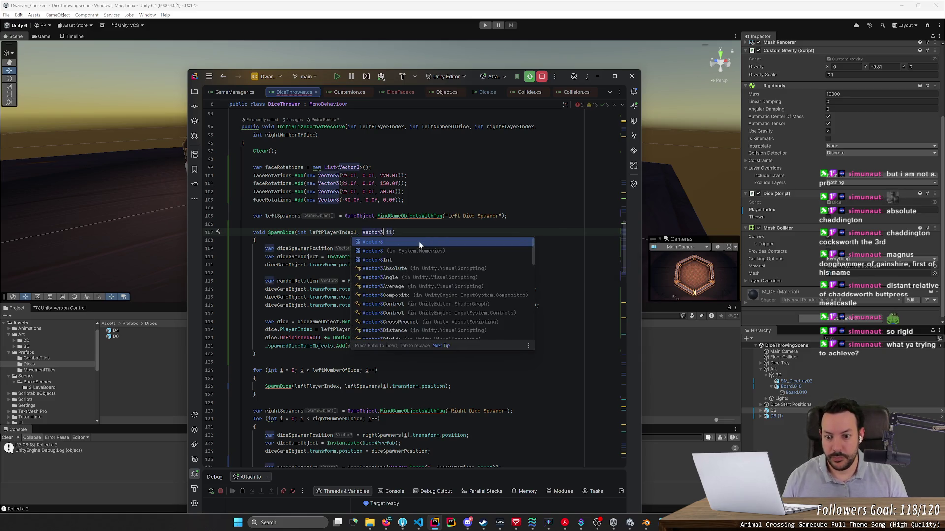
{"action": "key", "text": "Escape"}
{"action": "double_click", "coordinate": [388, 232]}
{"action": "type", "text": "position"}
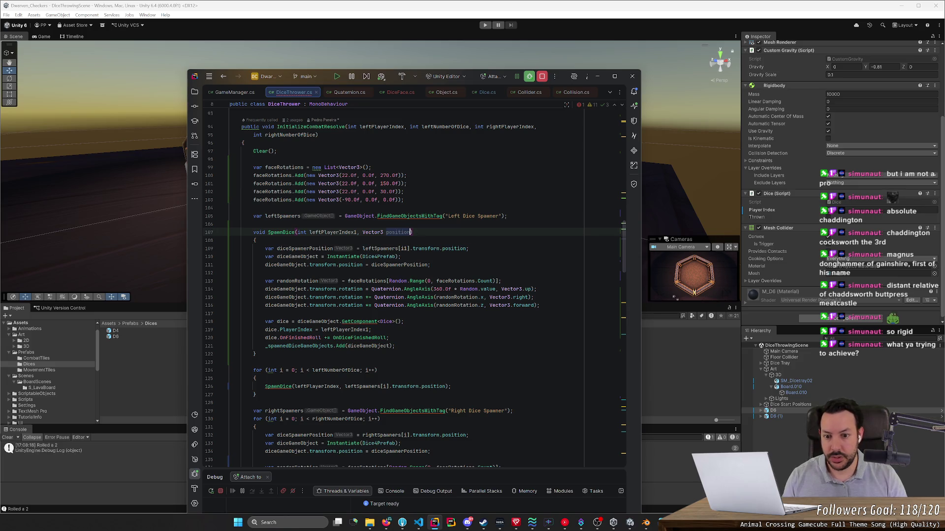
{"action": "left_click", "coordinate": [363, 248]}
{"action": "key", "text": "shift+End"}
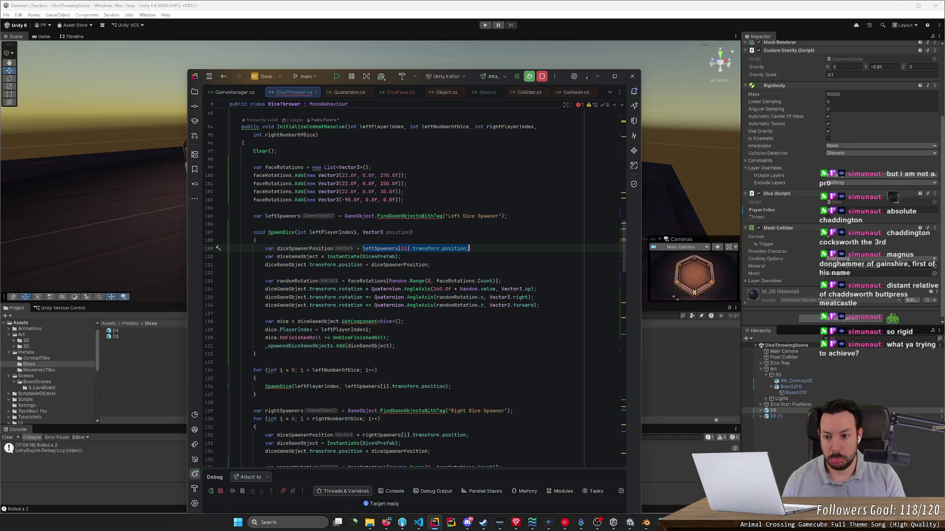
{"action": "type", "text": "position"}
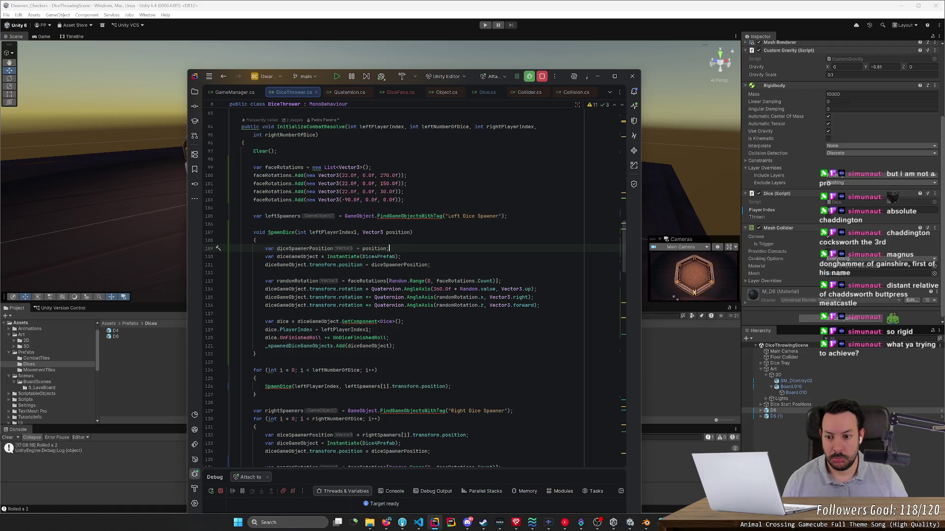
{"action": "scroll", "coordinate": [413, 288], "scroll_direction": "down", "scroll_amount": 4}
{"action": "left_click", "coordinate": [293, 288]}
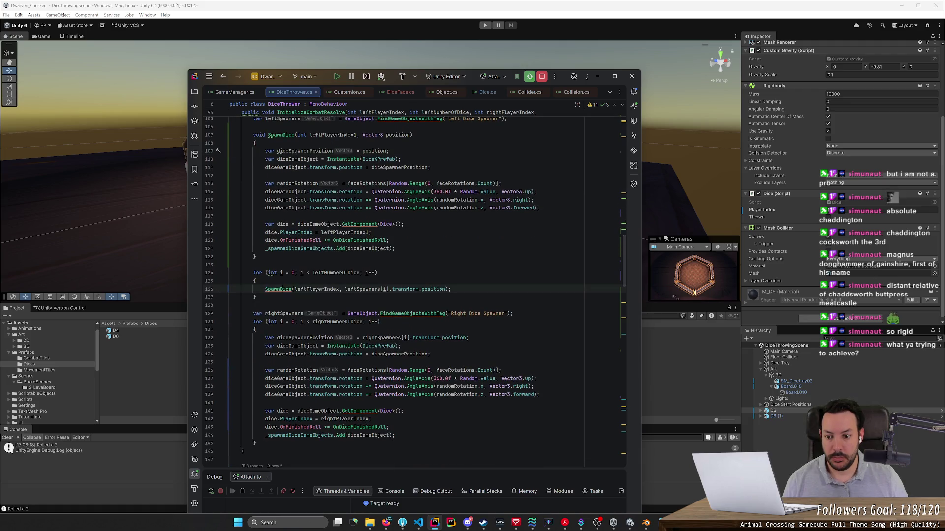
Step: Move the leftSpawners declaration to just above the left dice loop
{"action": "double_click", "coordinate": [362, 289]}
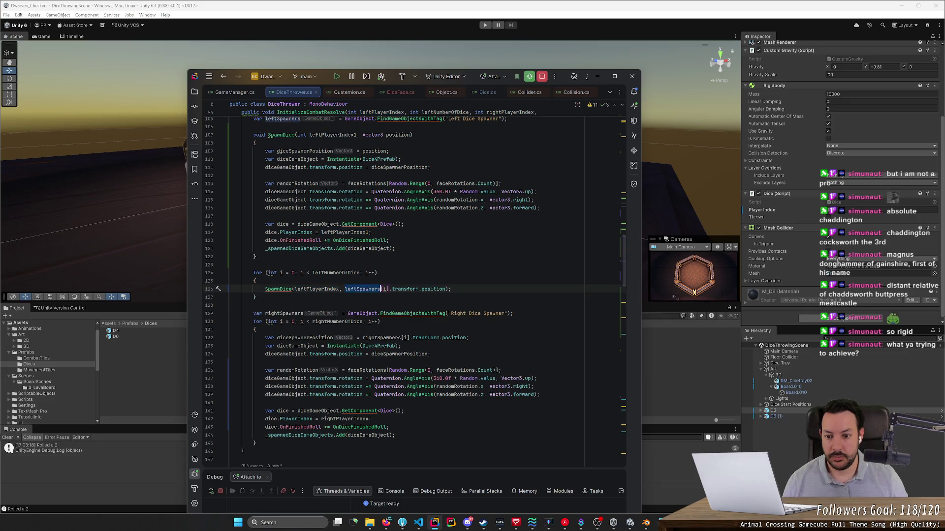
{"action": "left_click_drag", "start_coordinate": [216, 298], "coordinate": [215, 277]}
{"action": "left_click", "coordinate": [380, 321]}
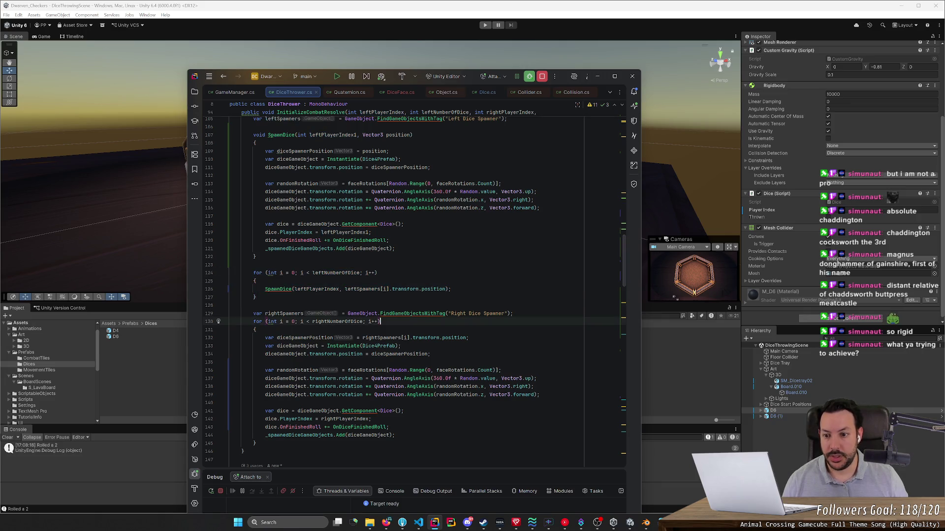
{"action": "scroll", "coordinate": [525, 162], "scroll_direction": "up", "scroll_amount": 2}
{"action": "left_click_drag", "start_coordinate": [525, 169], "coordinate": [525, 156]}
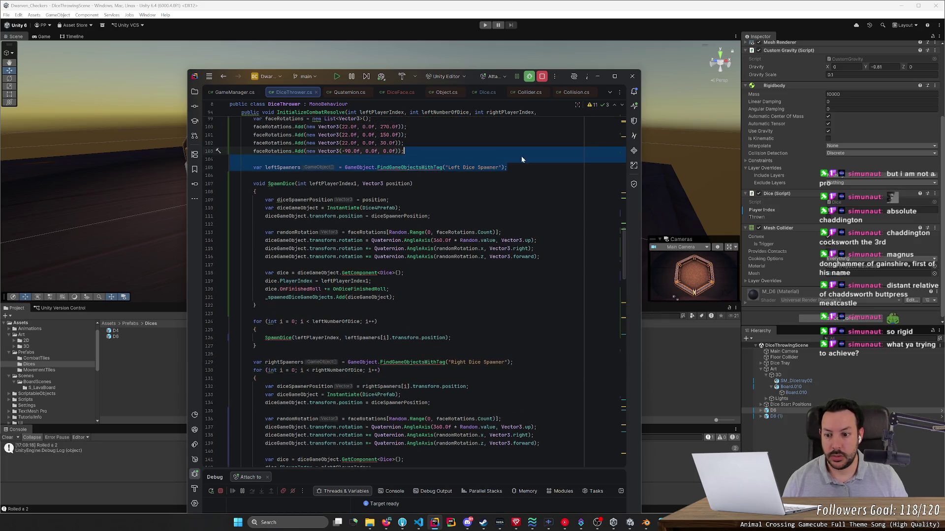
{"action": "key", "text": "ctrl+x"}
{"action": "left_click", "coordinate": [230, 297]}
{"action": "key", "text": "ctrl+v"}
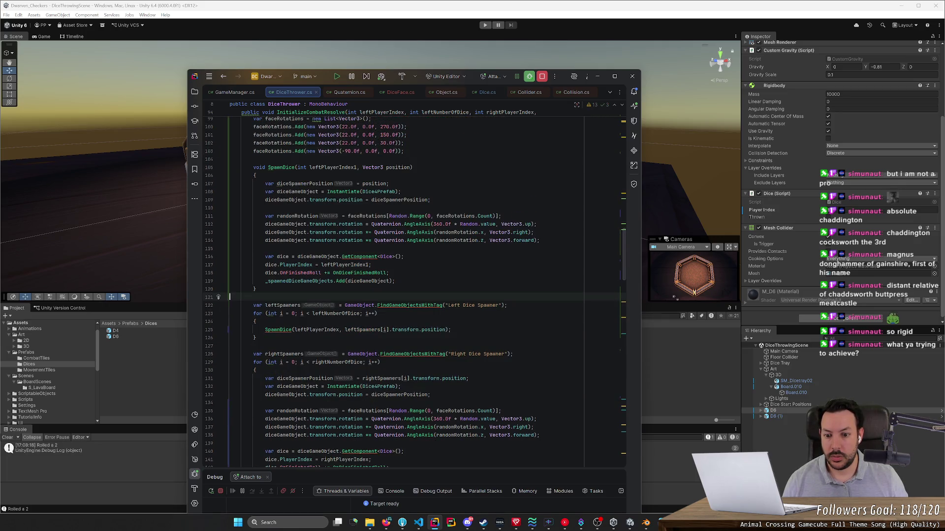
Step: Duplicate the left spawning block directly below itself
{"action": "scroll", "coordinate": [408, 291], "scroll_direction": "down", "scroll_amount": 1}
{"action": "scroll", "coordinate": [408, 290], "scroll_direction": "down", "scroll_amount": 3}
{"action": "left_click", "coordinate": [296, 257]}
{"action": "key", "text": "ctrl+w"}
{"action": "key", "text": "ctrl+w"}
{"action": "key", "text": "ctrl+w"}
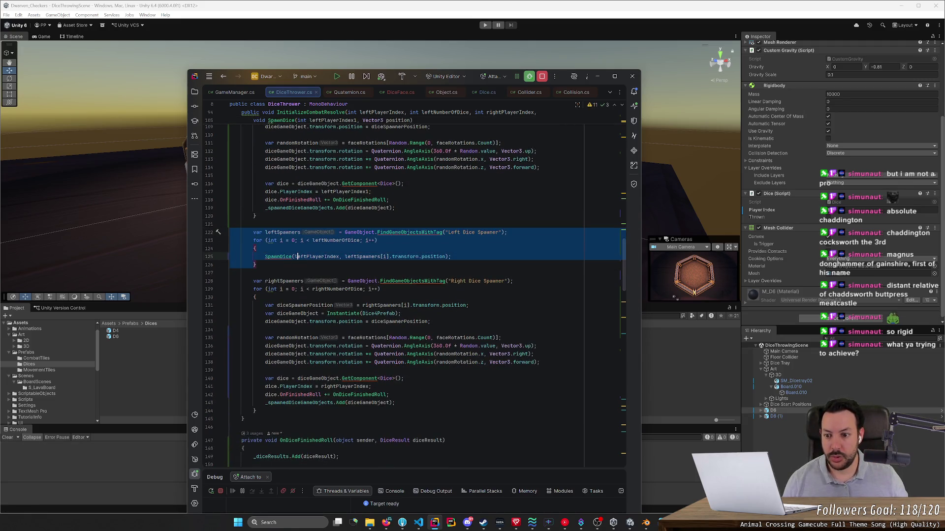
{"action": "key", "text": "Escape"}
{"action": "key", "text": "Return"}
{"action": "key", "text": "ctrl+v"}
Step: Rename left to right in the copied block and change the spawner tag to Right
{"action": "left_click", "coordinate": [277, 281]}
{"action": "key", "text": "ctrl+Left"}
{"action": "left_click", "coordinate": [312, 289], "text": "alt+shift"}
{"action": "left_click", "coordinate": [295, 305], "text": "alt+shift"}
{"action": "type", "text": "right"}
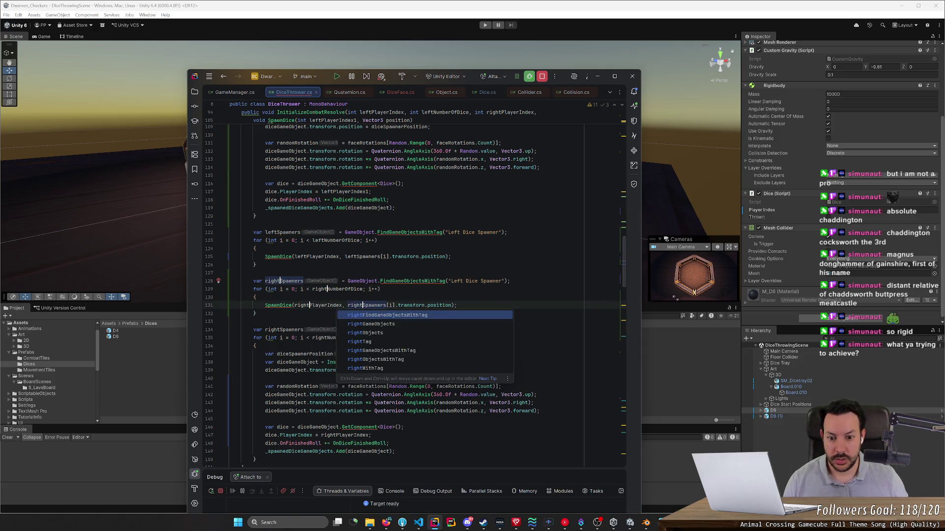
{"action": "key", "text": "Escape"}
{"action": "double_click", "coordinate": [457, 281]}
{"action": "type", "text": "Right"}
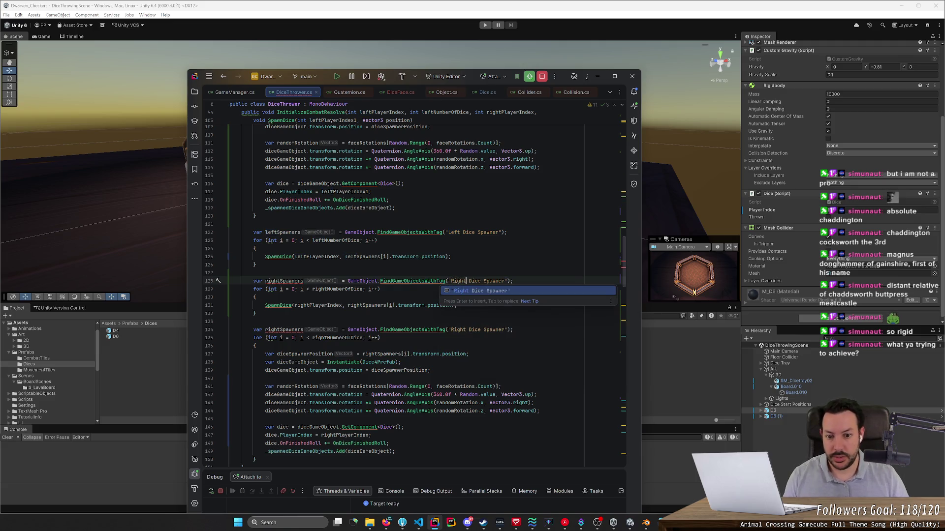
{"action": "key", "text": "Escape"}
Step: Delete the old right-side dice loop, leaving the SpawnDice function intact
{"action": "left_click", "coordinate": [230, 321]}
{"action": "scroll", "coordinate": [411, 296], "scroll_direction": "down", "scroll_amount": 2}
{"action": "key", "text": "shift+Down"}
{"action": "key", "text": "shift+Down"}
{"action": "key", "text": "shift+Down"}
{"action": "key", "text": "Delete"}
{"action": "left_click_drag", "start_coordinate": [257, 314], "coordinate": [224, 185]}
{"action": "key", "text": "ctrl+x"}
{"action": "key", "text": "ctrl+z"}
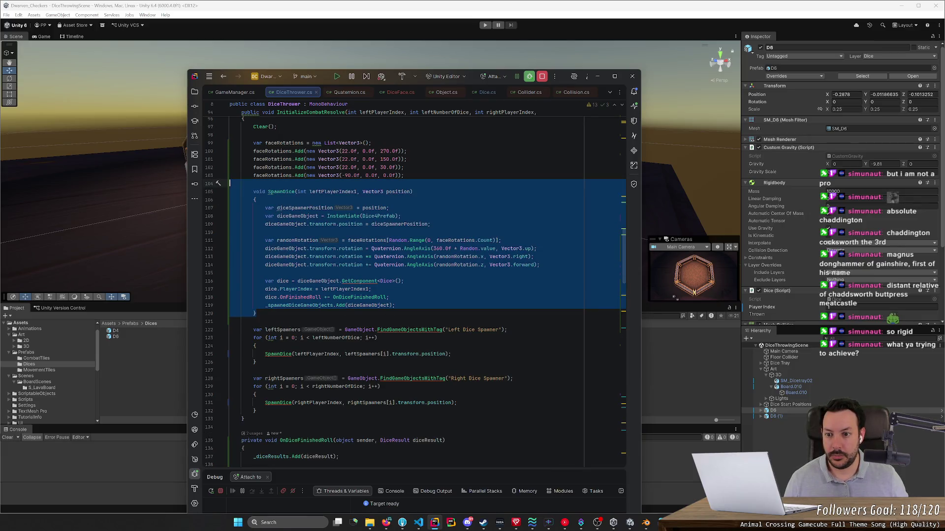
Step: Move the faceRotations list lines to the top of the SpawnDice body
{"action": "left_click", "coordinate": [415, 181]}
{"action": "left_click_drag", "start_coordinate": [404, 176], "coordinate": [208, 146]}
{"action": "key", "text": "Delete"}
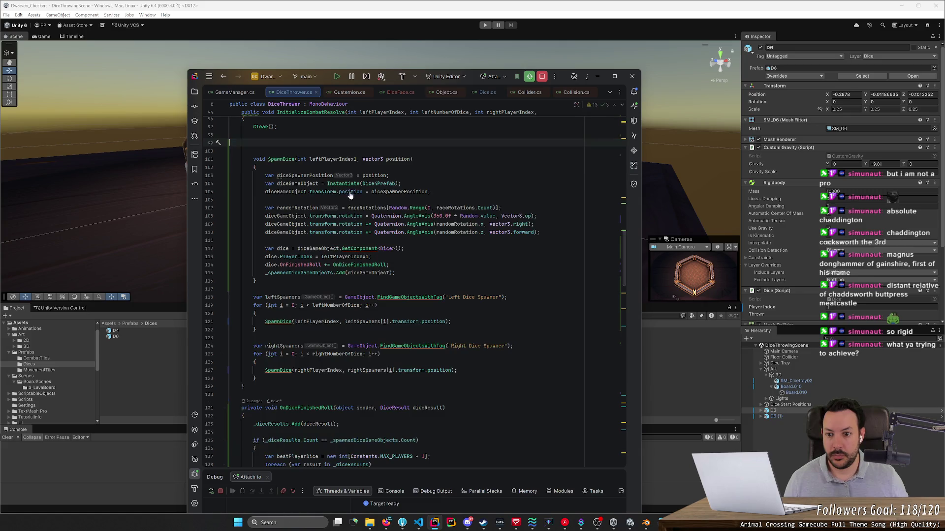
{"action": "left_click", "coordinate": [275, 167]}
{"action": "key", "text": "Return"}
{"action": "key", "text": "ctrl+v"}
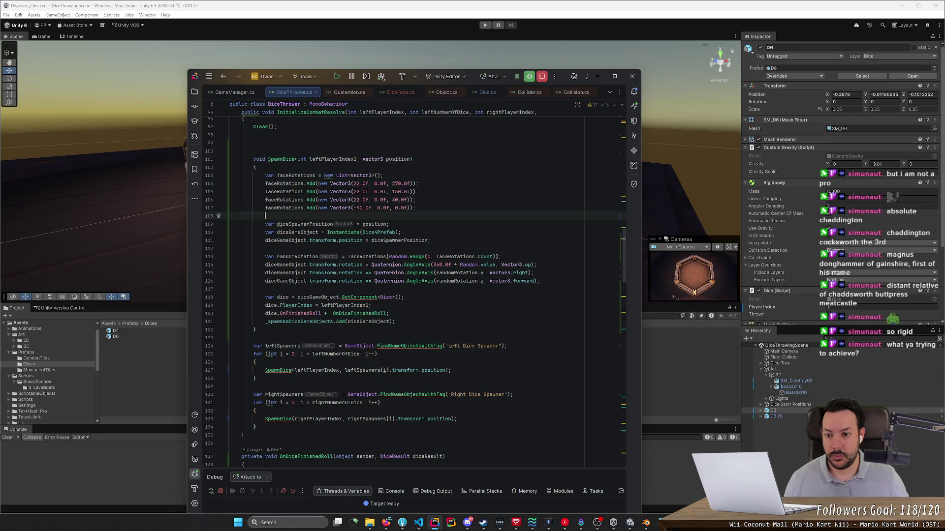
Step: Try moving faceRotations back to InitializeCombatResolve, undo it, then run the scene in Unity
{"action": "scroll", "coordinate": [414, 291], "scroll_direction": "up", "scroll_amount": 4}
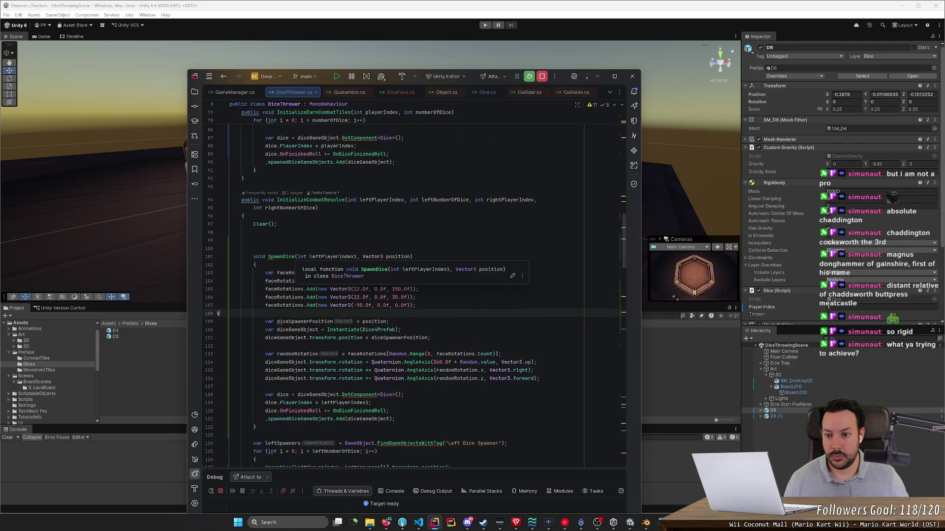
{"action": "left_click", "coordinate": [295, 257]}
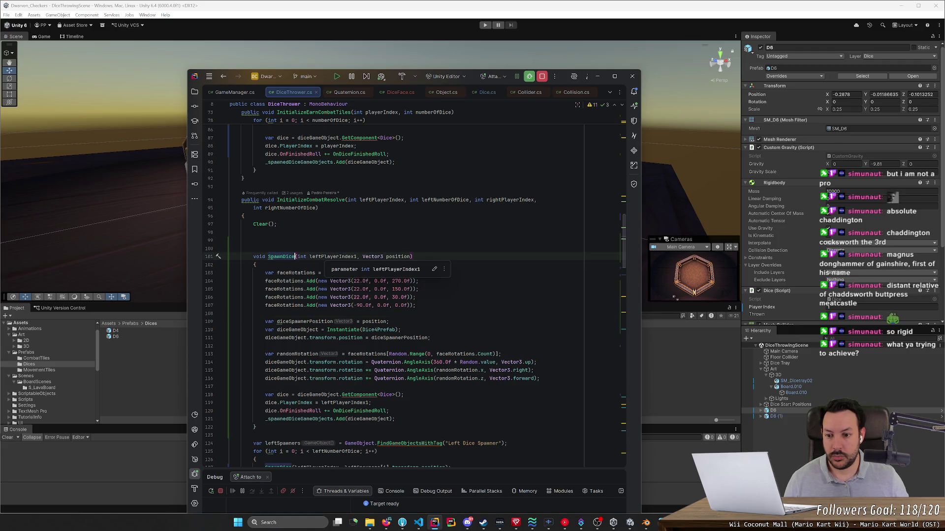
{"action": "left_click", "coordinate": [410, 256]}
{"action": "left_click", "coordinate": [265, 313]}
{"action": "key", "text": "shift+Up"}
{"action": "key", "text": "shift+Up"}
{"action": "key", "text": "shift+Up"}
{"action": "key", "text": "ctrl+x"}
{"action": "key", "text": "BackSpace"}
{"action": "left_click", "coordinate": [255, 240]}
{"action": "key", "text": "ctrl+v"}
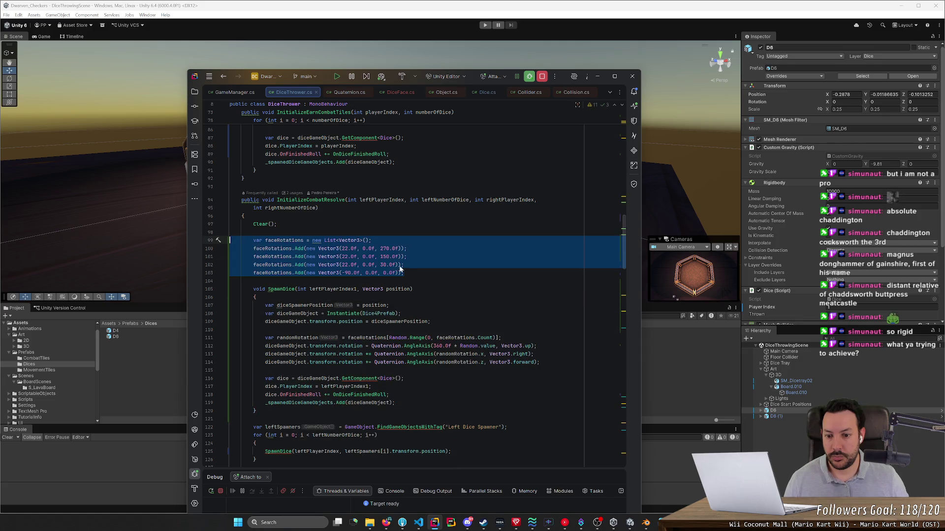
{"action": "key", "text": "ctrl+z"}
{"action": "key", "text": "ctrl+z"}
{"action": "key", "text": "ctrl+z"}
{"action": "key", "text": "ctrl+z"}
{"action": "key", "text": "ctrl+z"}
{"action": "key", "text": "ctrl+z"}
{"action": "mouse_move", "coordinate": [410, 330]}
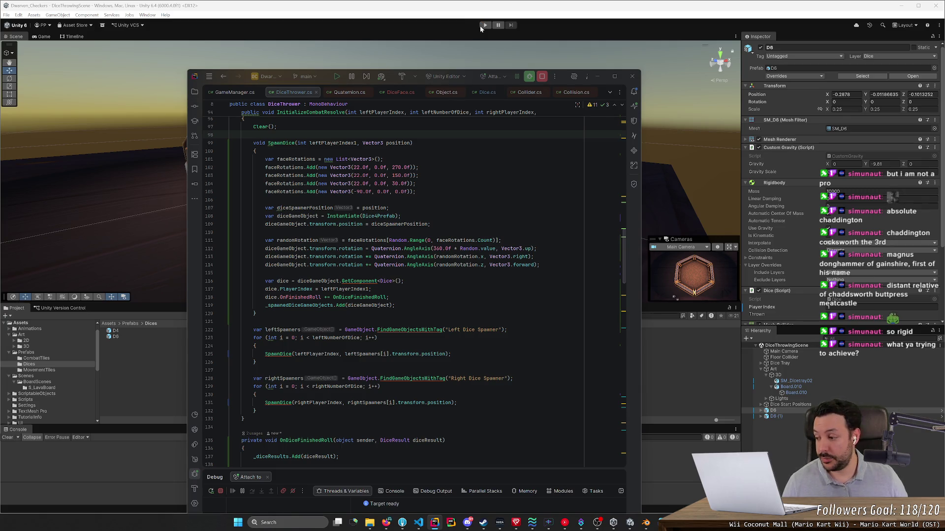
{"action": "left_click", "coordinate": [481, 26]}
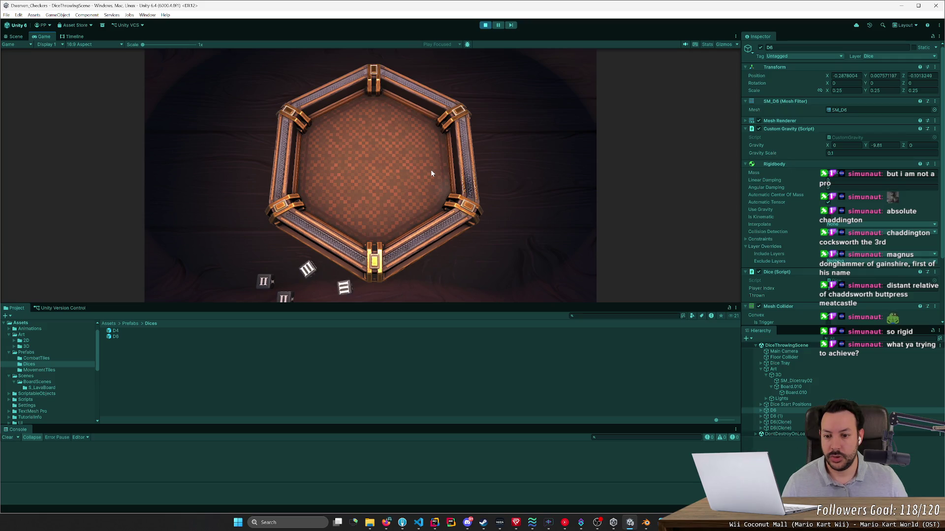
Step: Exit Play mode in Unity and return to DiceThrower.cs in Rider
{"action": "left_click", "coordinate": [486, 28]}
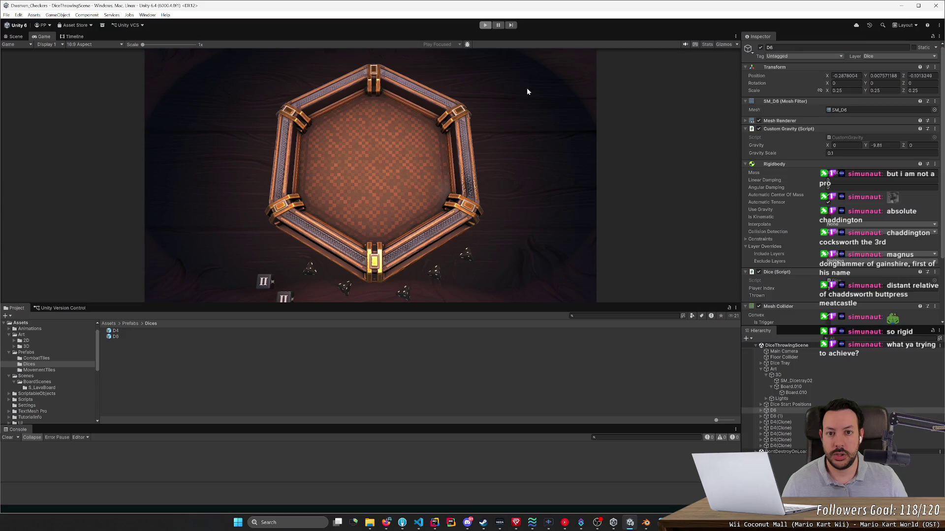
{"action": "key", "text": "alt+Tab"}
{"action": "scroll", "coordinate": [415, 288], "scroll_direction": "up", "scroll_amount": 6}
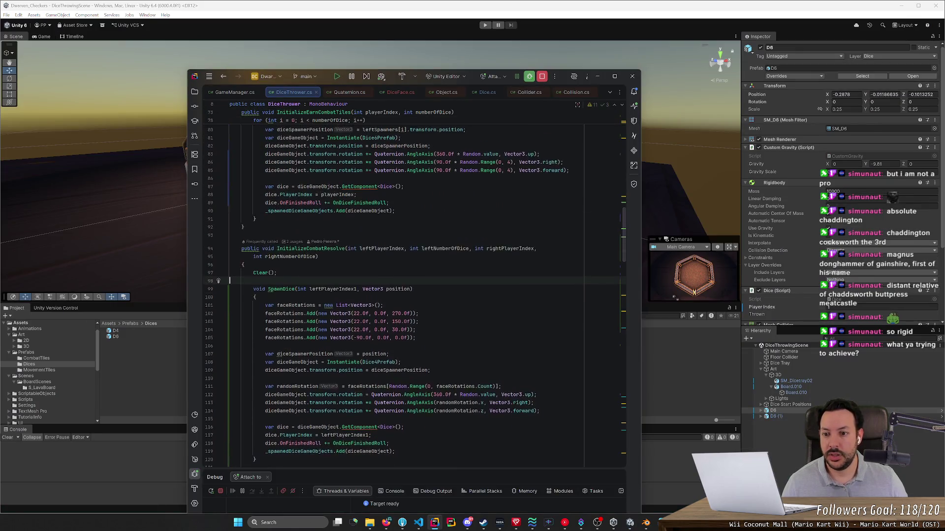
Step: Scroll through DiceThrower.cs and jump to the HandleMouseLeftPressed definition
{"action": "scroll", "coordinate": [414, 288], "scroll_direction": "down", "scroll_amount": 3}
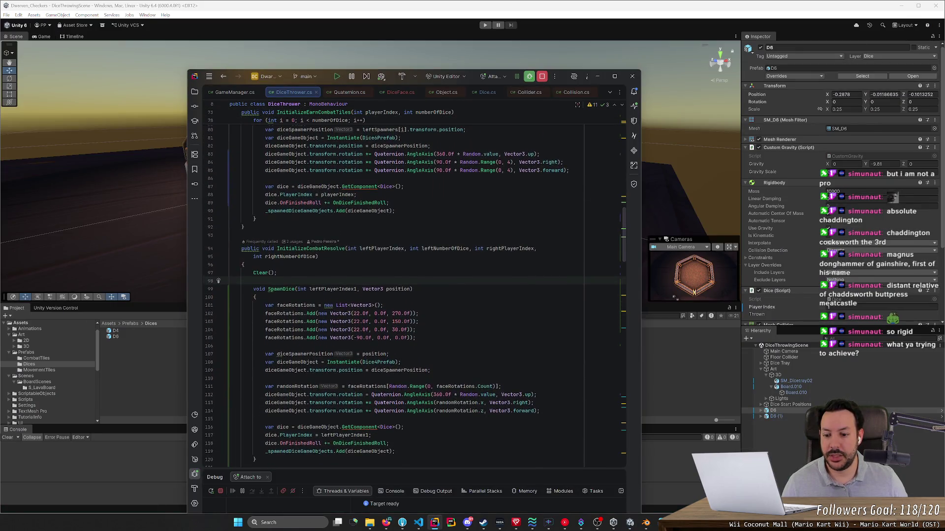
{"action": "scroll", "coordinate": [415, 288], "scroll_direction": "up", "scroll_amount": 5}
{"action": "scroll", "coordinate": [411, 297], "scroll_direction": "down", "scroll_amount": 2}
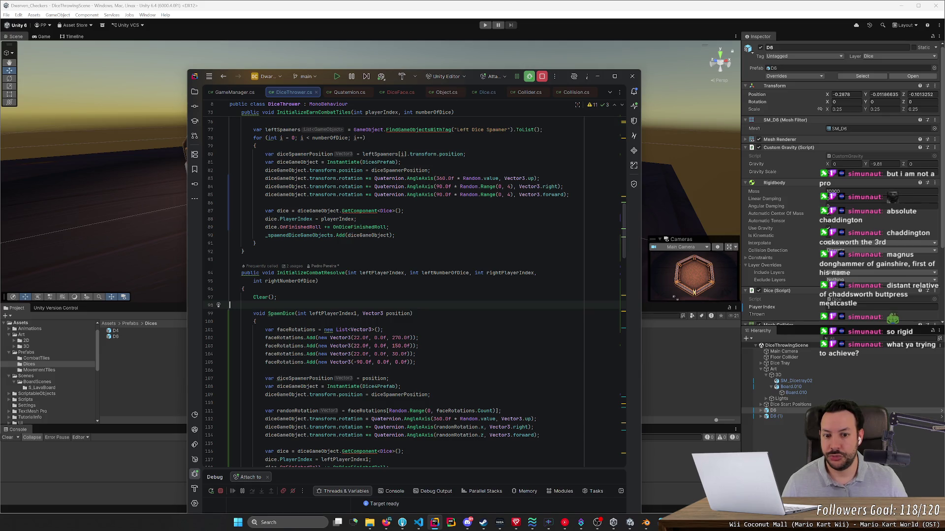
{"action": "scroll", "coordinate": [414, 293], "scroll_direction": "down", "scroll_amount": 1}
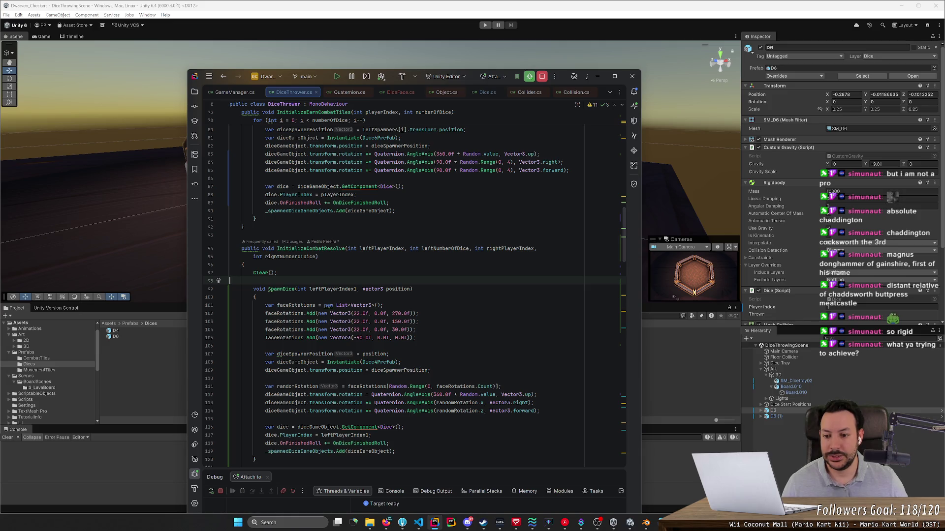
{"action": "scroll", "coordinate": [412, 296], "scroll_direction": "down", "scroll_amount": 10}
{"action": "scroll", "coordinate": [412, 295], "scroll_direction": "up", "scroll_amount": 9}
{"action": "scroll", "coordinate": [411, 296], "scroll_direction": "up", "scroll_amount": 5}
{"action": "scroll", "coordinate": [412, 296], "scroll_direction": "up", "scroll_amount": 2}
{"action": "scroll", "coordinate": [412, 296], "scroll_direction": "up", "scroll_amount": 12}
{"action": "scroll", "coordinate": [412, 295], "scroll_direction": "up", "scroll_amount": 2}
{"action": "scroll", "coordinate": [412, 295], "scroll_direction": "down", "scroll_amount": 2}
{"action": "scroll", "coordinate": [411, 296], "scroll_direction": "down", "scroll_amount": 4}
{"action": "left_click", "coordinate": [305, 233], "text": "ctrl"}
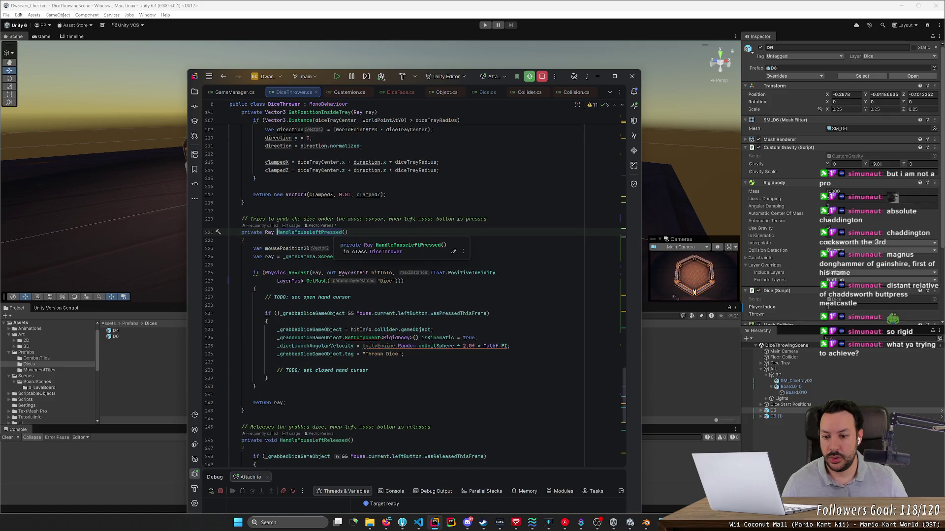
Step: Inspect the LayerMask raycast condition and the _grabbedDiceGameObject usages
{"action": "mouse_move", "coordinate": [403, 281]}
{"action": "left_mouse_down"}
{"action": "mouse_move", "coordinate": [230, 281]}
{"action": "mouse_move", "coordinate": [230, 273]}
{"action": "left_mouse_up"}
{"action": "left_click", "coordinate": [263, 273]}
{"action": "mouse_move", "coordinate": [404, 281]}
{"action": "left_mouse_down"}
{"action": "mouse_move", "coordinate": [230, 273]}
{"action": "mouse_move", "coordinate": [351, 297]}
{"action": "left_mouse_up"}
{"action": "left_click", "coordinate": [255, 289]}
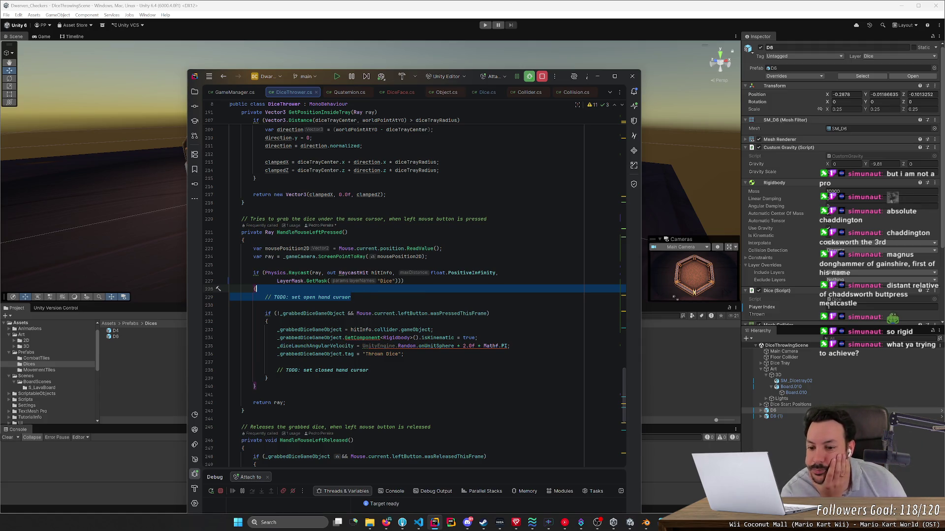
{"action": "left_click", "coordinate": [345, 314]}
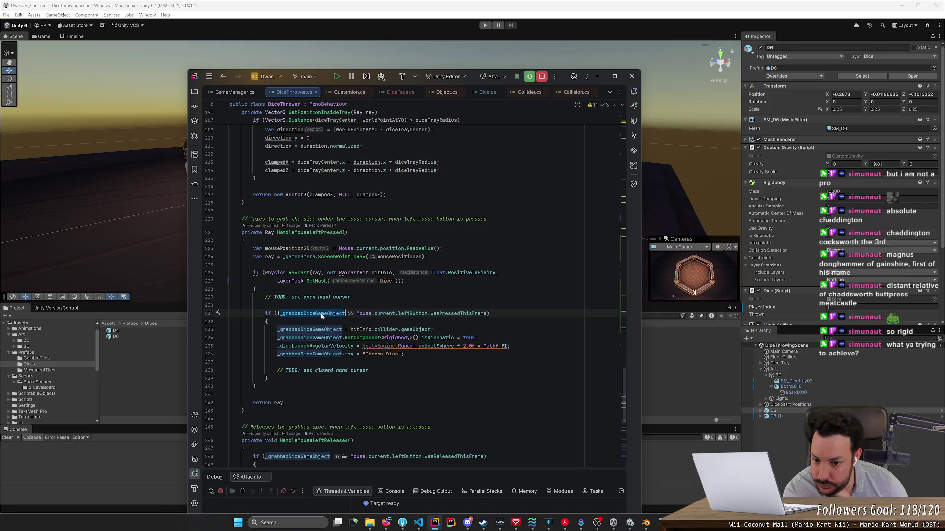
{"action": "mouse_move", "coordinate": [310, 318]}
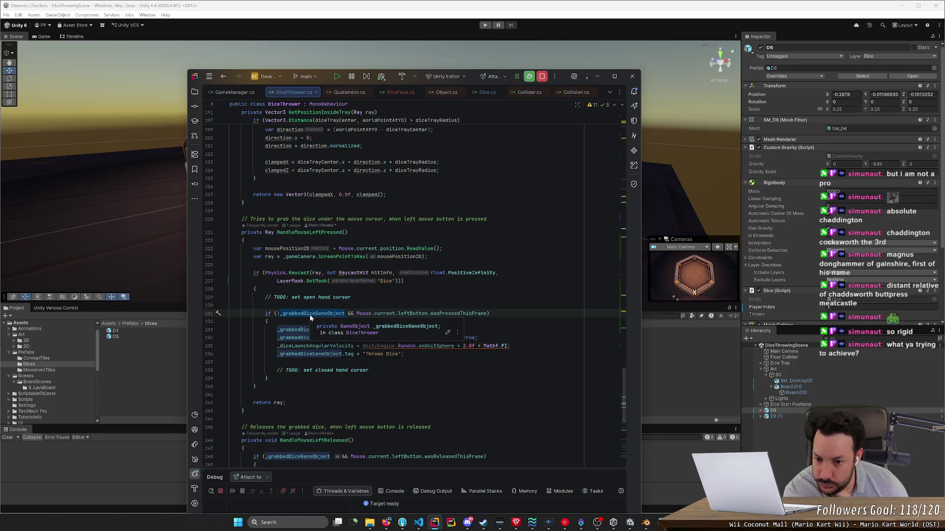
{"action": "left_click", "coordinate": [540, 39]}
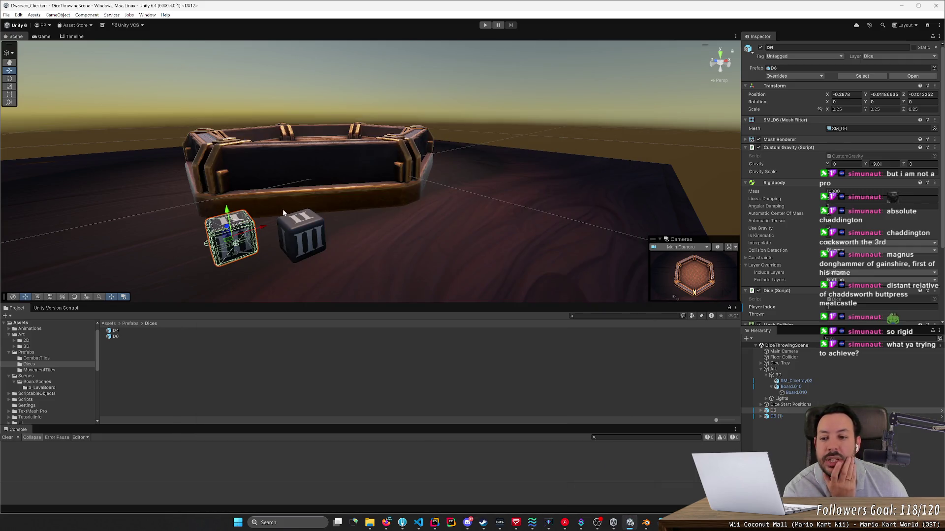
{"action": "scroll", "coordinate": [386, 236], "scroll_direction": "up", "scroll_amount": 3}
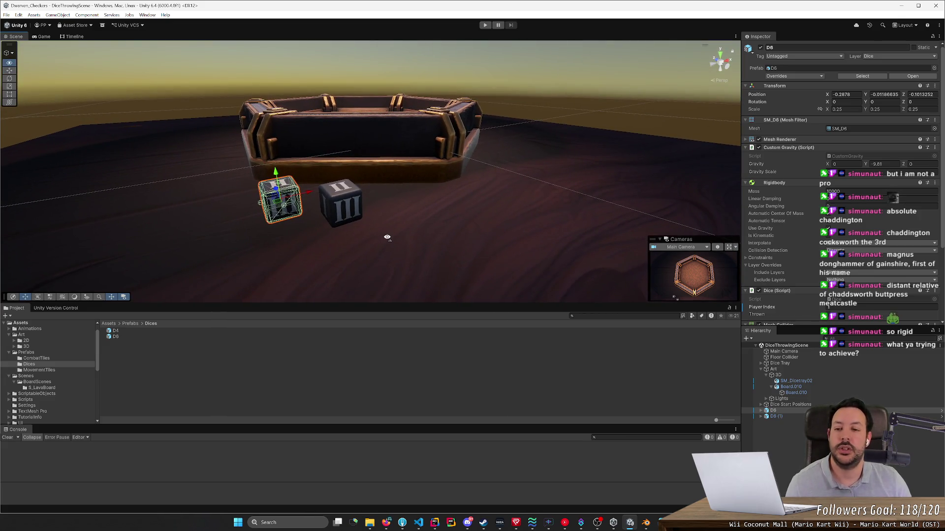
{"action": "scroll", "coordinate": [387, 236], "scroll_direction": "up", "scroll_amount": 2}
{"action": "scroll", "coordinate": [387, 238], "scroll_direction": "down", "scroll_amount": 5}
{"action": "left_click_drag", "start_coordinate": [387, 237], "coordinate": [327, 295]}
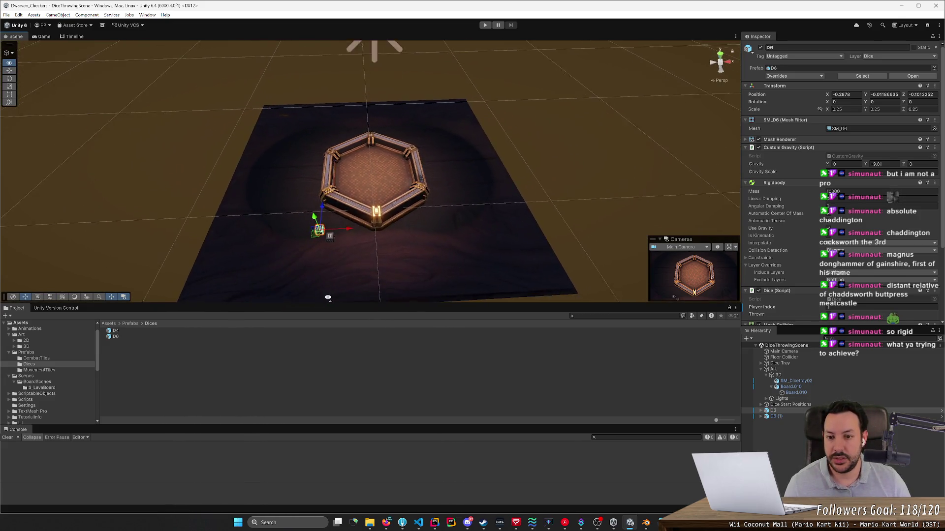
{"action": "scroll", "coordinate": [327, 298], "scroll_direction": "up", "scroll_amount": 2}
{"action": "scroll", "coordinate": [328, 297], "scroll_direction": "up", "scroll_amount": 3}
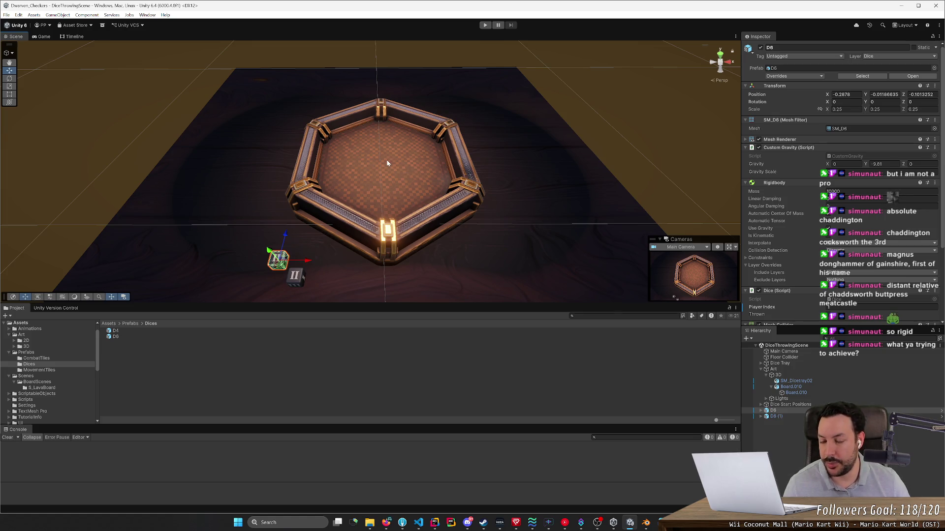
{"action": "key", "text": "alt+Tab"}
{"action": "left_click_drag", "start_coordinate": [404, 281], "coordinate": [185, 265]}
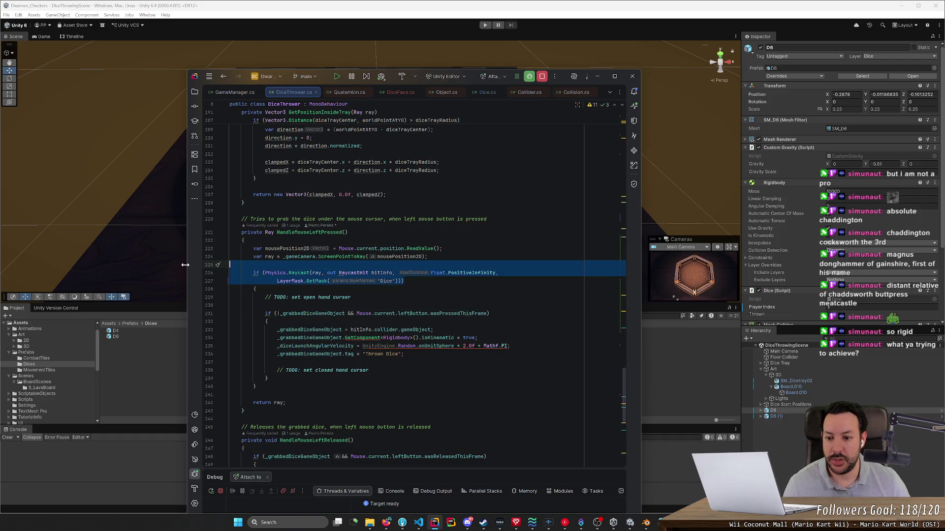
Step: Review the raycast condition and hitInfo.collider.gameObject assignment, then add a blank line above the grab check
{"action": "left_click", "coordinate": [256, 289]}
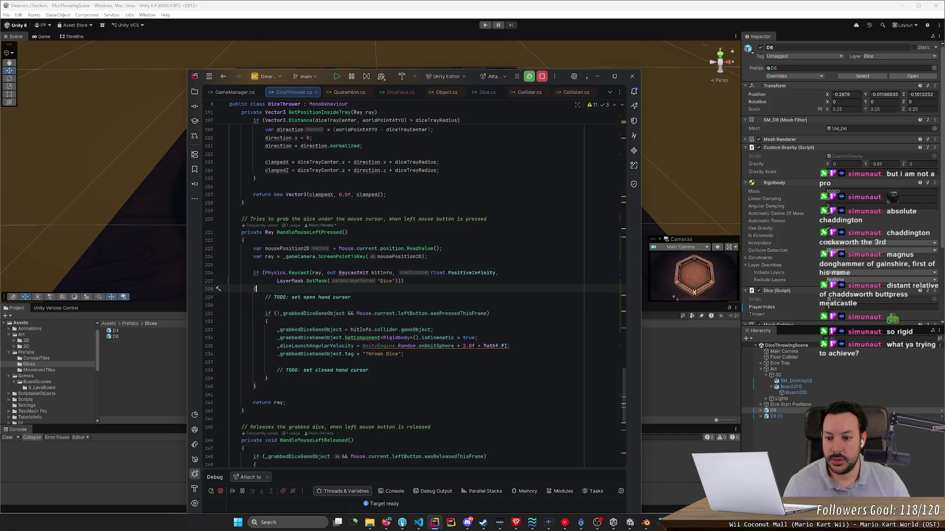
{"action": "left_click_drag", "start_coordinate": [218, 289], "coordinate": [218, 275]}
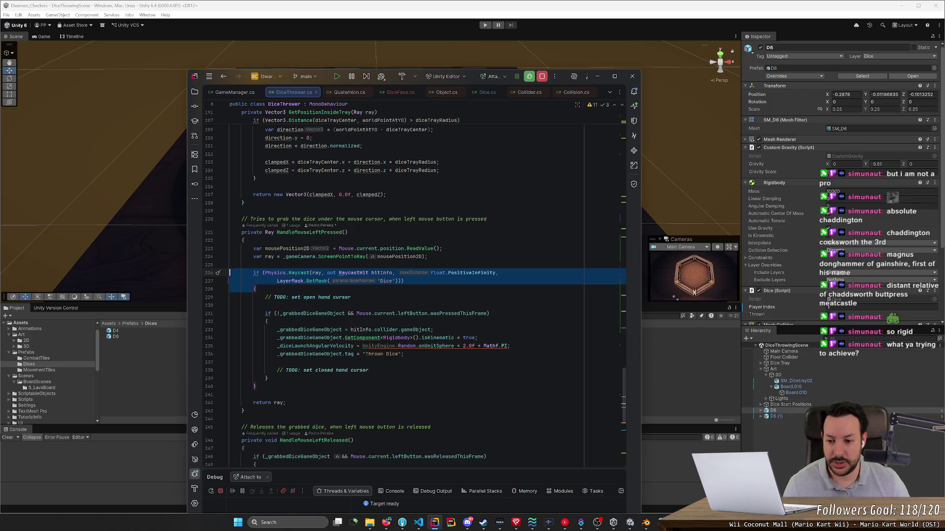
{"action": "left_click", "coordinate": [255, 288]}
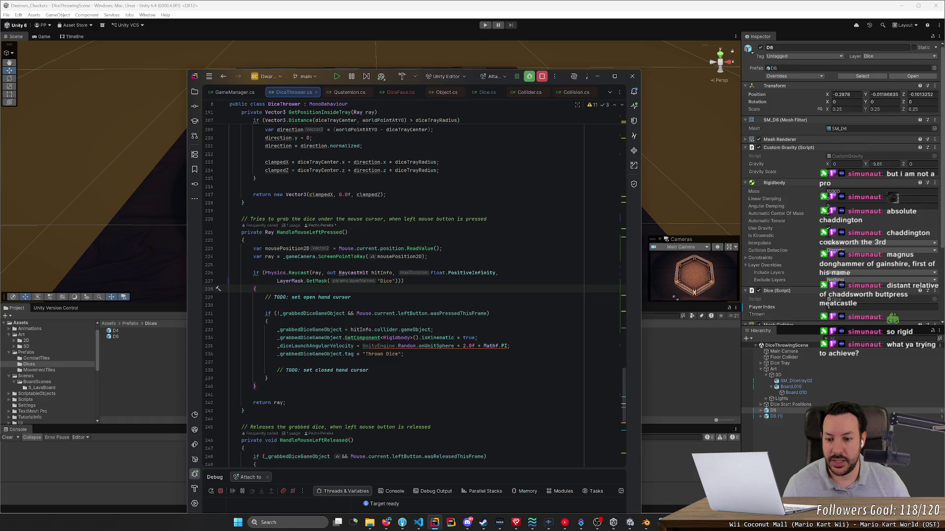
{"action": "left_click", "coordinate": [345, 314]}
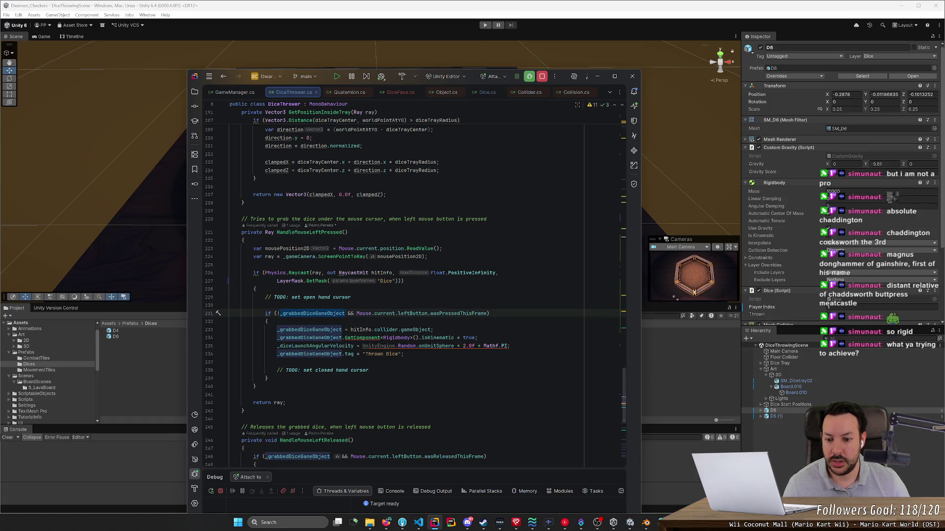
{"action": "left_click_drag", "start_coordinate": [351, 330], "coordinate": [432, 330]}
{"action": "left_click", "coordinate": [265, 305]}
{"action": "key", "text": "Return"}
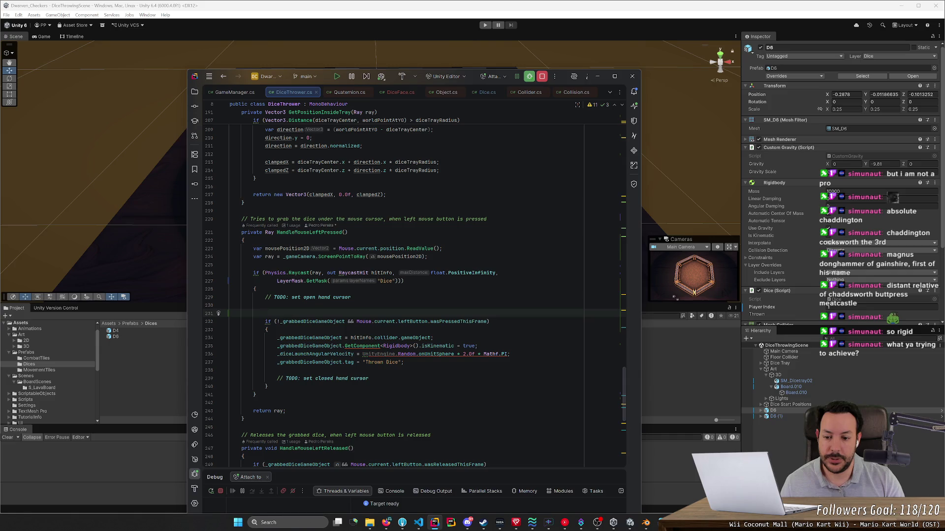
Step: Declare var clickedDiceGameObject = hitInfo.collider.gameObject; in HandleMouseLeftPressed
{"action": "type", "text": "var cli"}
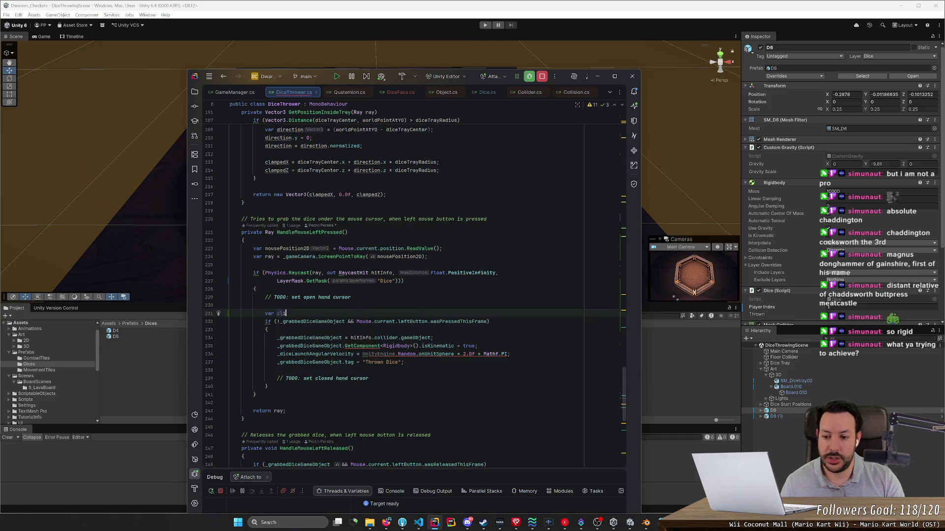
{"action": "type", "text": "ckedDice"}
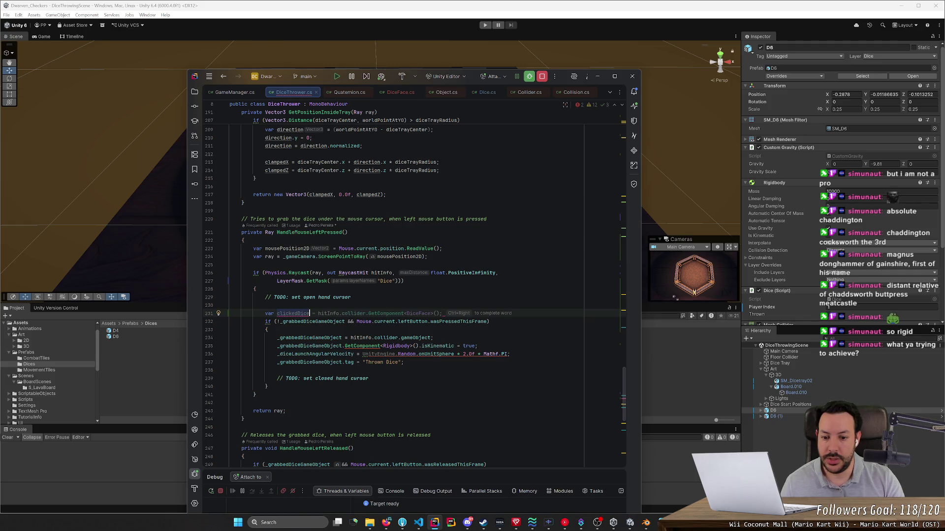
{"action": "type", "text": " = hitInfo.collider.gameObject;"}
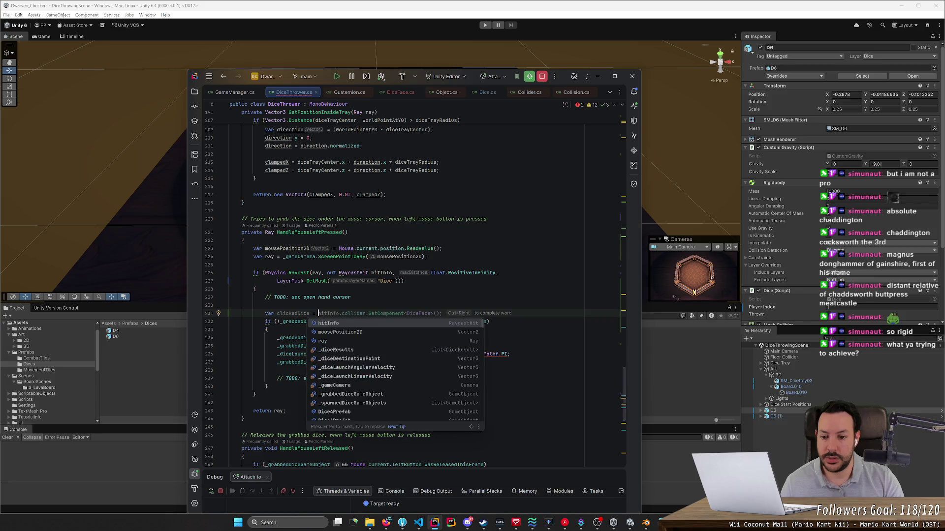
{"action": "key", "text": "Return"}
{"action": "left_click", "coordinate": [309, 313]}
{"action": "type", "text": "Game"}
{"action": "key", "text": "Return"}
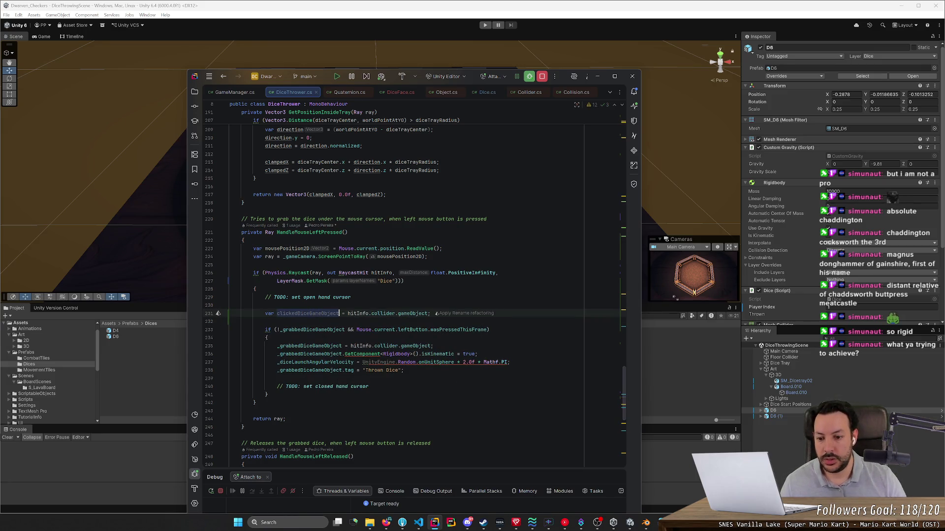
Step: Use clickedDiceGameObject in the _grabbedDiceGameObject assignment and start a new line below the variable
{"action": "left_click_drag", "start_coordinate": [351, 346], "coordinate": [431, 346]}
{"action": "key", "text": "Up"}
{"action": "key", "text": "Up"}
{"action": "key", "text": "Up"}
{"action": "key", "text": "alt+Return"}
{"action": "key", "text": "Return"}
{"action": "key", "text": "Return"}
{"action": "type", "text": "clickedDiceGameObject.tag = \"Dice\";"}
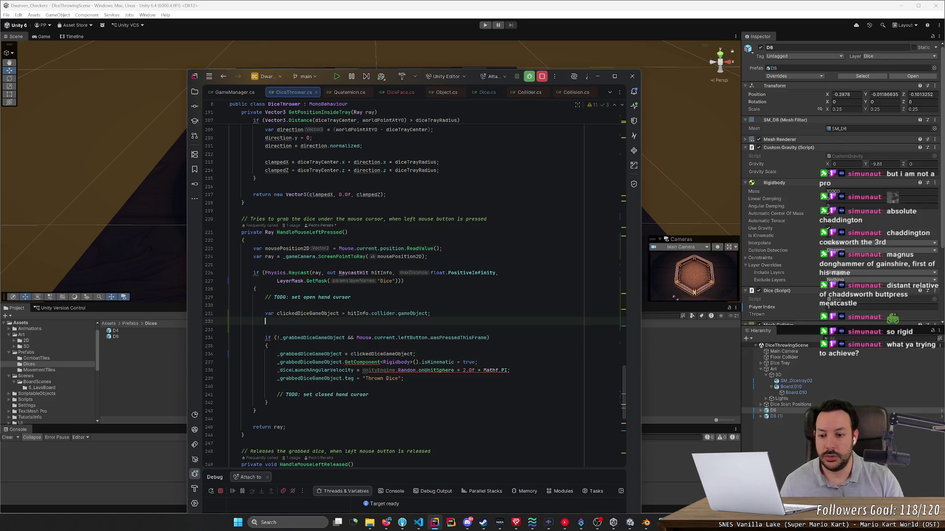
{"action": "key", "text": "BackSpace"}
{"action": "key", "text": "BackSpace"}
{"action": "key", "text": "BackSpace"}
Step: Write clickedDiceGameObject.GetComponent<Dice>().PlayerIndex on the new line using autocomplete
{"action": "type", "text": "ga;"}
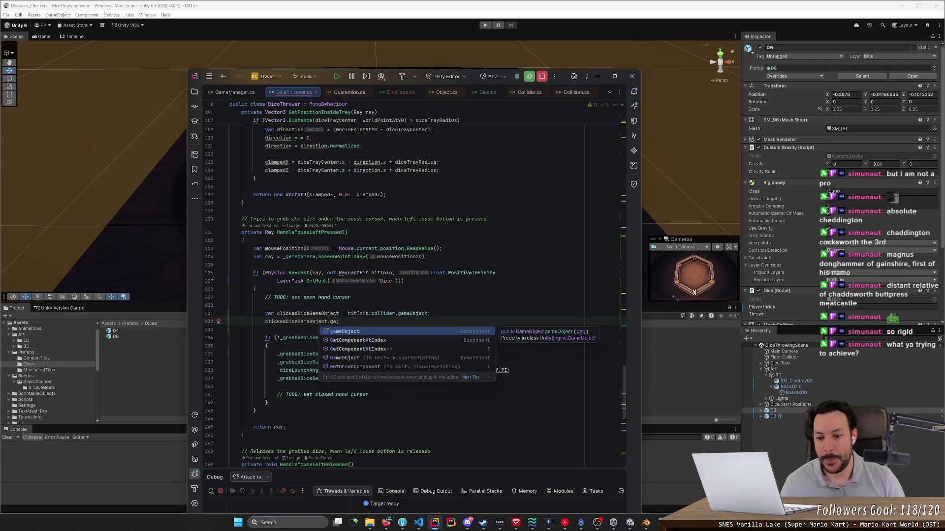
{"action": "key", "text": "BackSpace"}
{"action": "key", "text": "BackSpace"}
{"action": "type", "text": "GetC"}
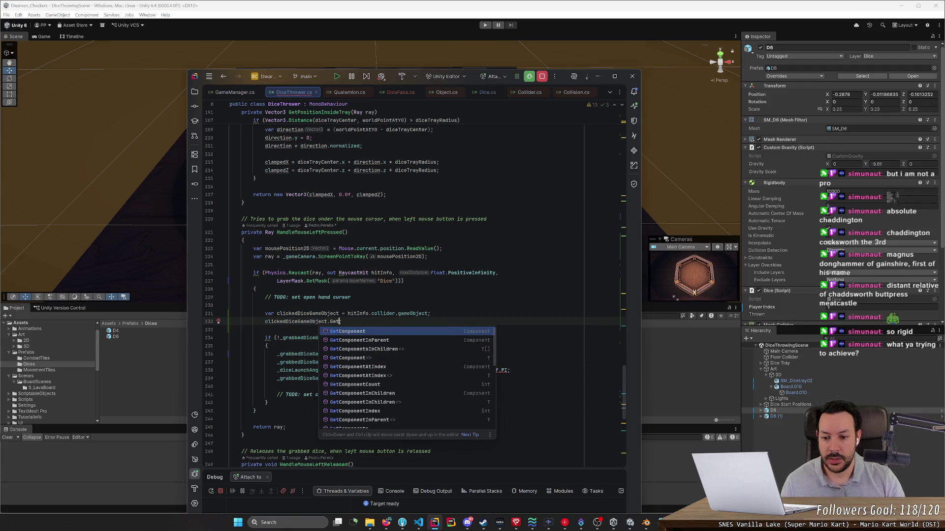
{"action": "key", "text": "Tab"}
{"action": "key", "text": "ctrl+shift+Left"}
{"action": "key", "text": "ctrl+shift+Left"}
{"action": "key", "text": "ctrl+shift+Left"}
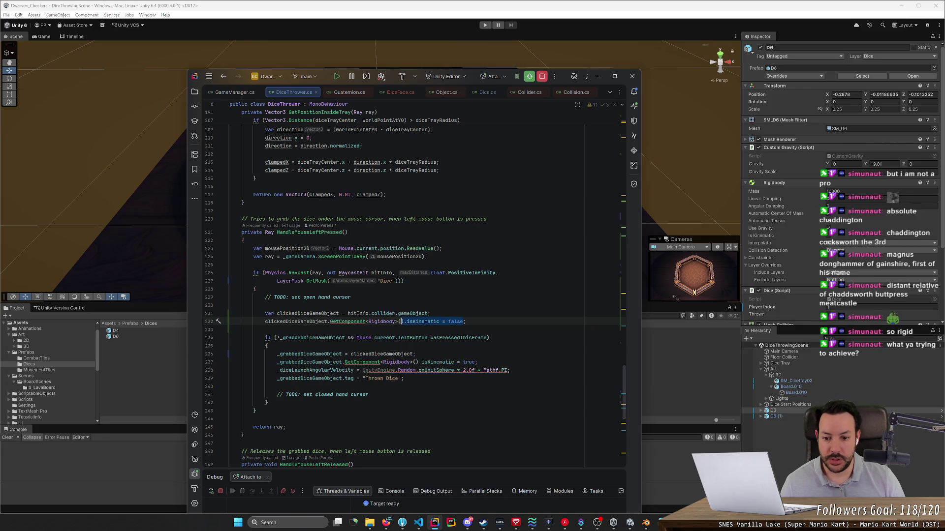
{"action": "type", "text": "Dice"}
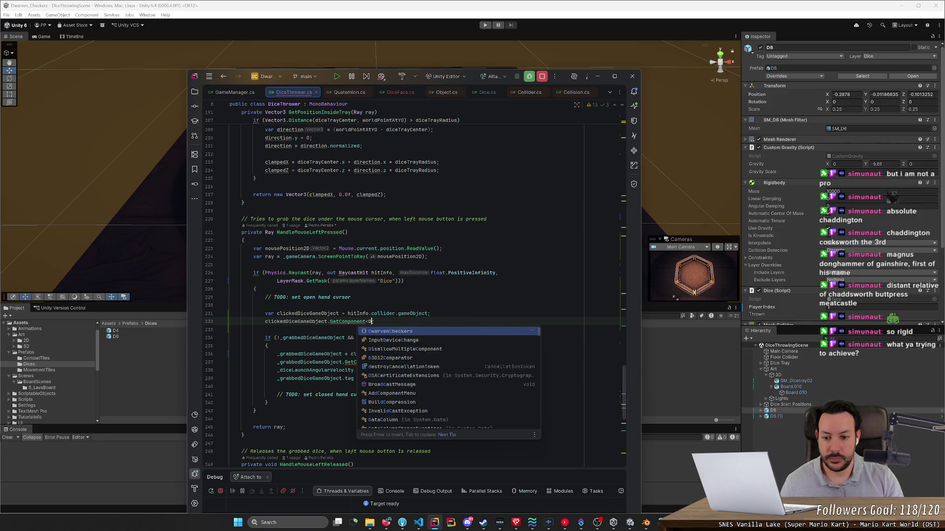
{"action": "key", "text": "Tab"}
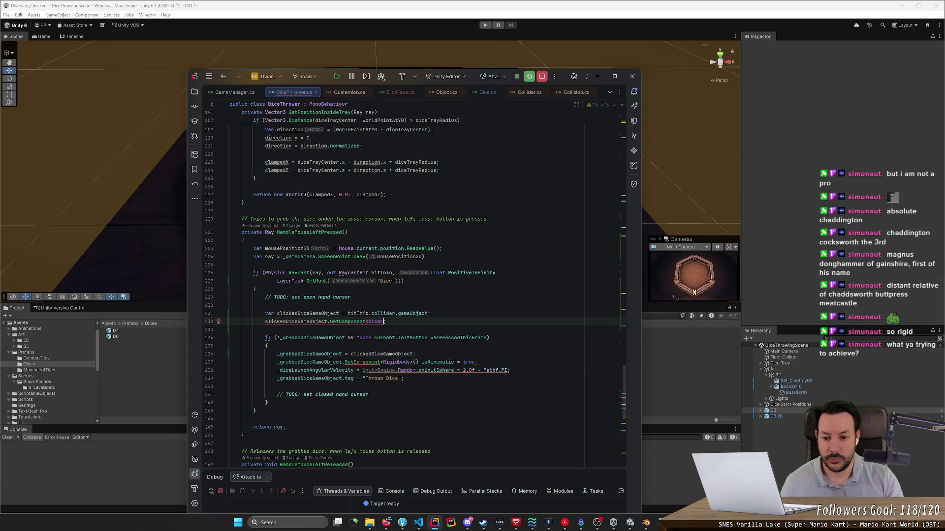
{"action": "type", "text": ".P"}
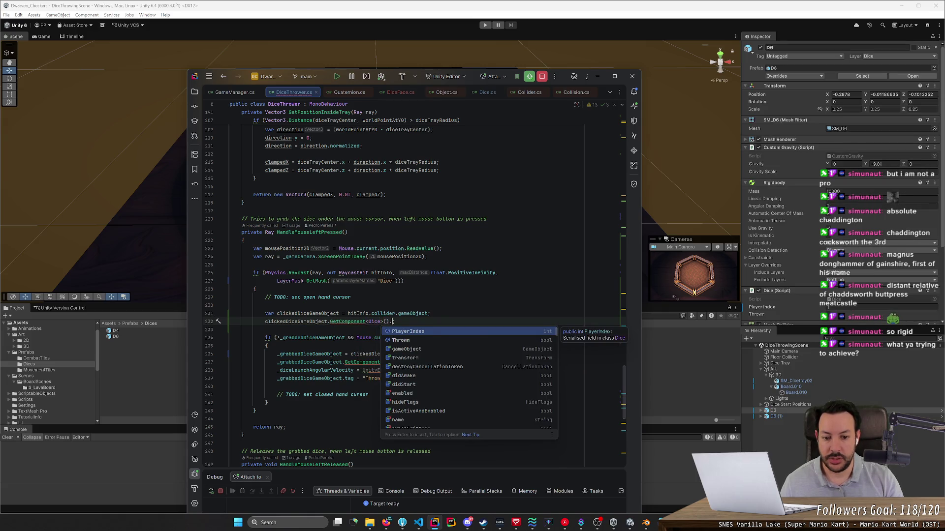
{"action": "key", "text": "Tab"}
Step: Store that expression in a new local variable with var playerIndex =
{"action": "left_click", "coordinate": [392, 322]}
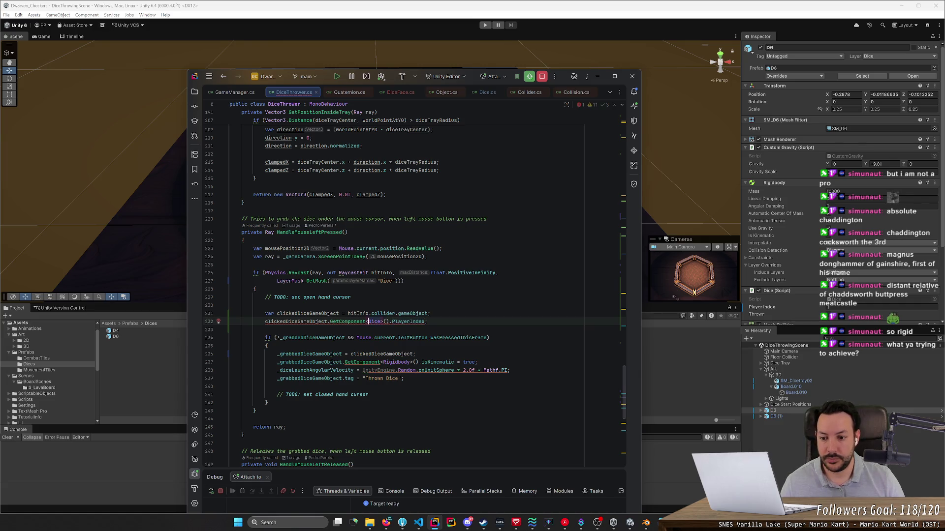
{"action": "key", "text": "Home"}
{"action": "type", "text": "var player"}
{"action": "key", "text": "Return"}
{"action": "type", "text": "="}
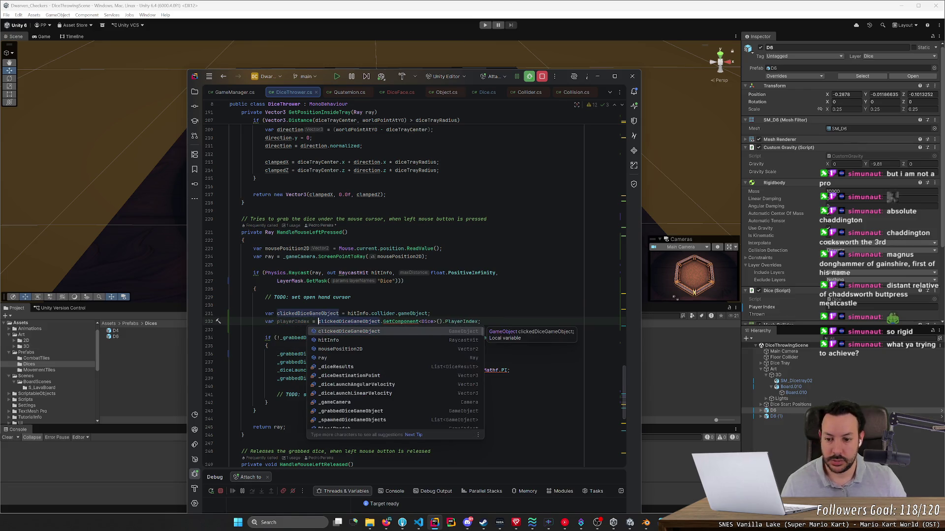
{"action": "left_click", "coordinate": [229, 305]}
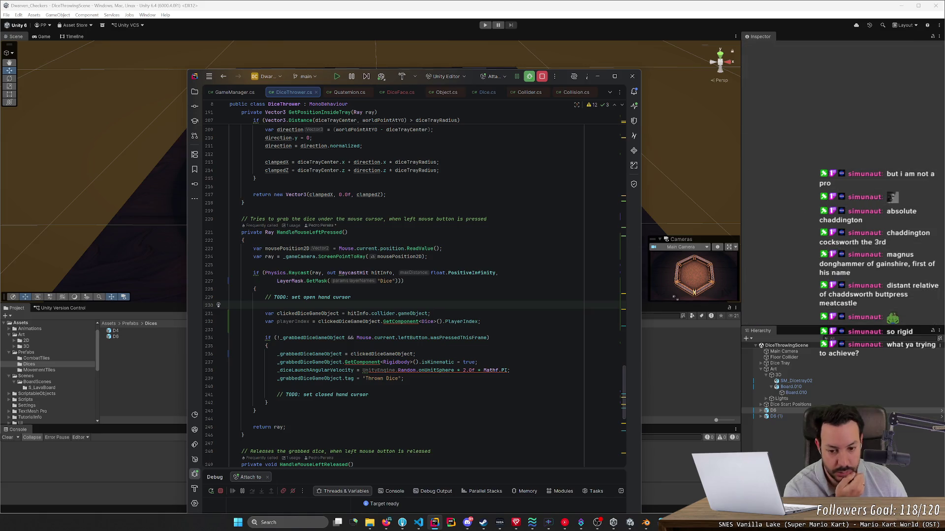
{"action": "left_click", "coordinate": [309, 322]}
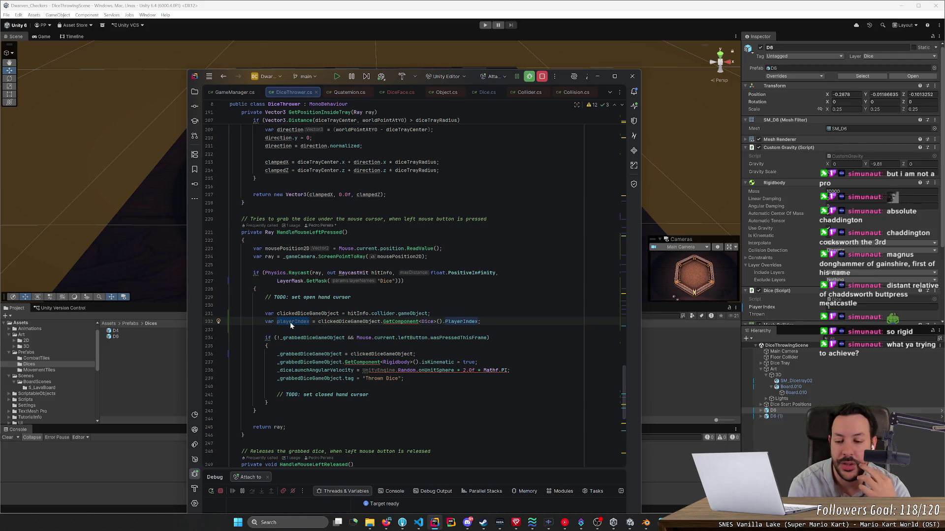
{"action": "scroll", "coordinate": [290, 322], "scroll_direction": "down", "scroll_amount": 3}
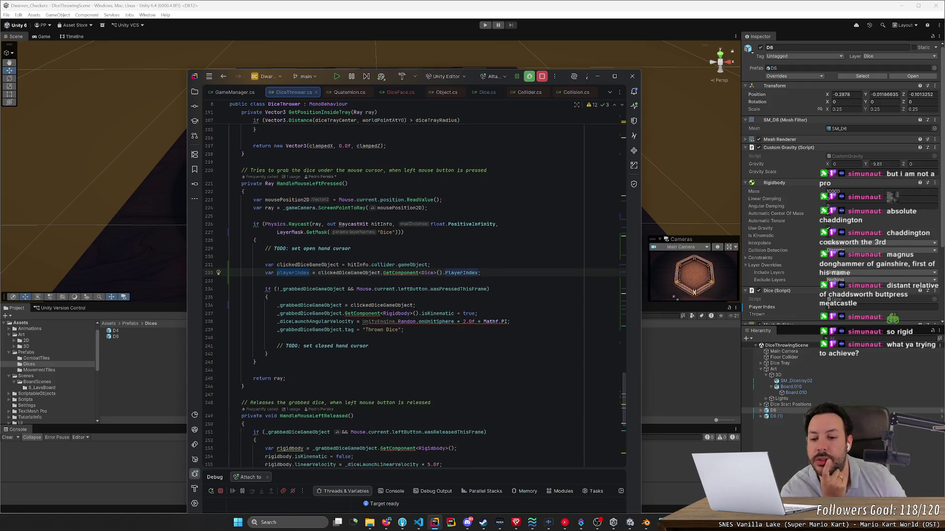
Step: Review where _grabbedDiceGameObject and the _diceLaunchLinearVelocity and _diceLaunchAngularVelocity fields are used
{"action": "left_click", "coordinate": [315, 264]}
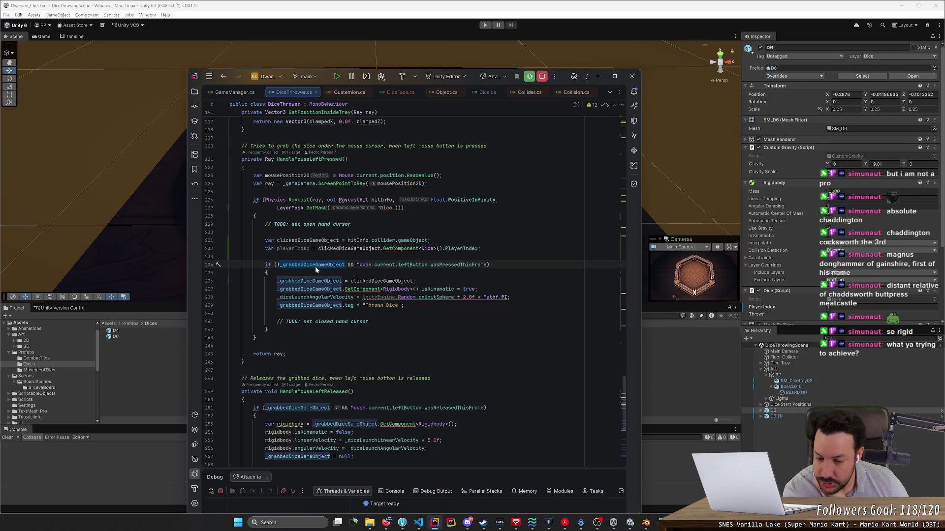
{"action": "scroll", "coordinate": [315, 267], "scroll_direction": "down", "scroll_amount": 3}
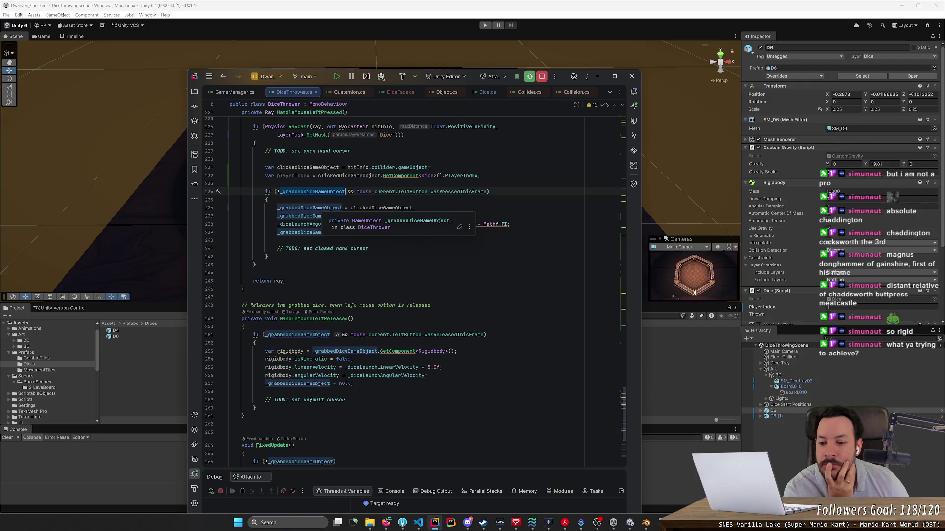
{"action": "left_click", "coordinate": [342, 208]}
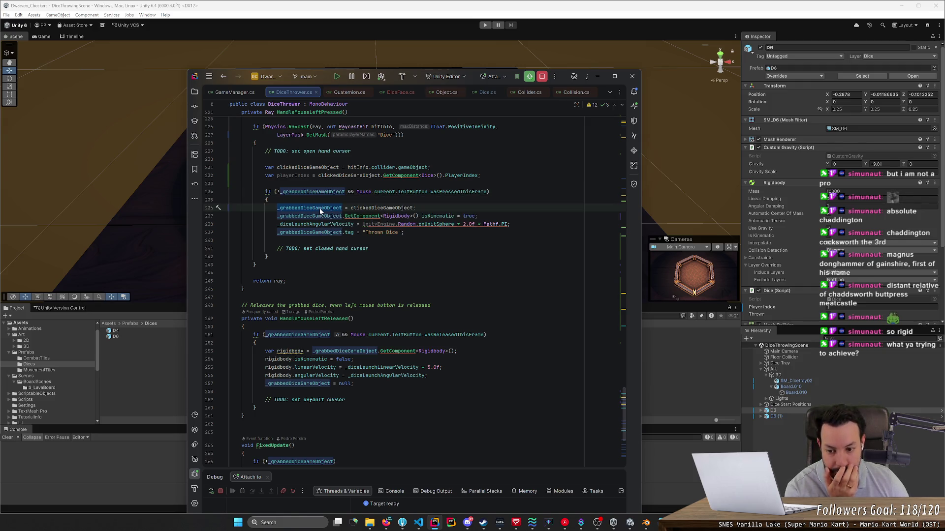
{"action": "scroll", "coordinate": [320, 211], "scroll_direction": "down", "scroll_amount": 4}
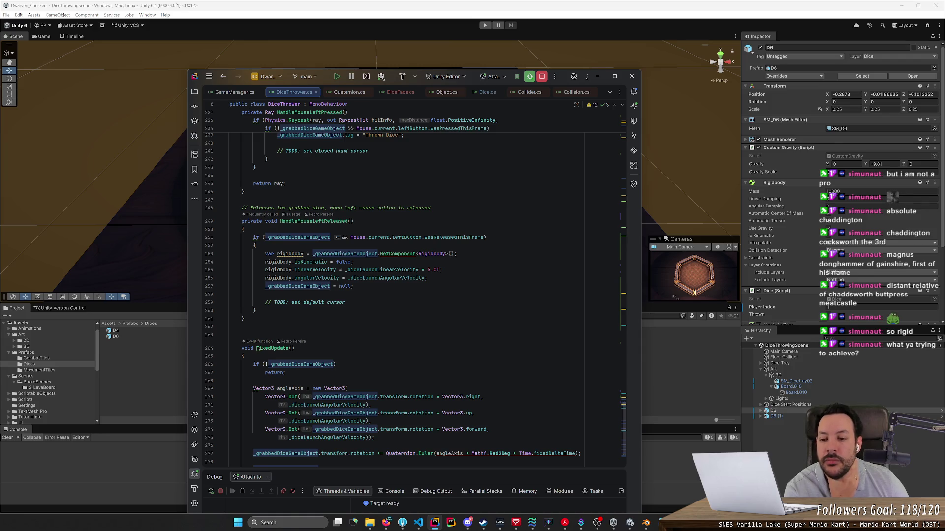
{"action": "left_click", "coordinate": [396, 271]}
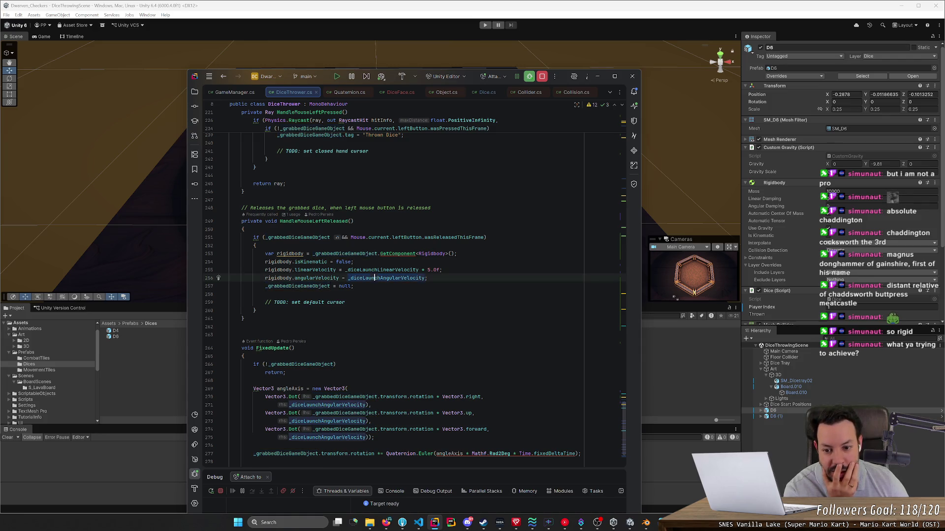
{"action": "double_click", "coordinate": [395, 271]}
{"action": "double_click", "coordinate": [386, 278]}
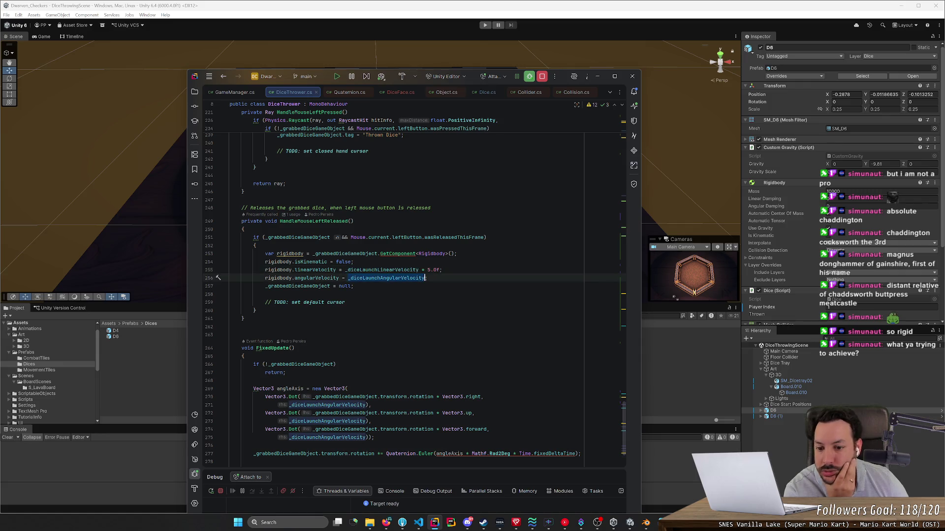
{"action": "double_click", "coordinate": [382, 269]}
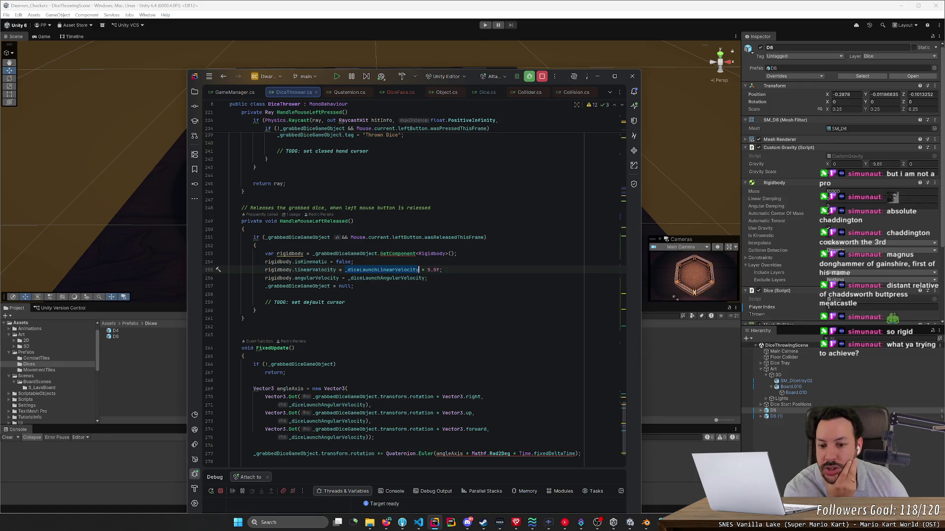
Step: Delete the blank line before the var ray line in Update
{"action": "scroll", "coordinate": [413, 295], "scroll_direction": "down", "scroll_amount": 3}
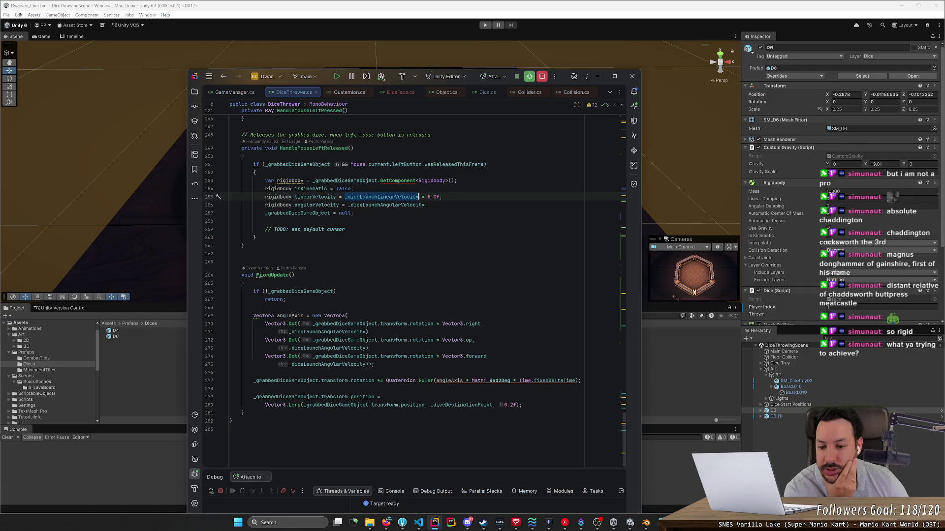
{"action": "scroll", "coordinate": [414, 270], "scroll_direction": "down", "scroll_amount": 1}
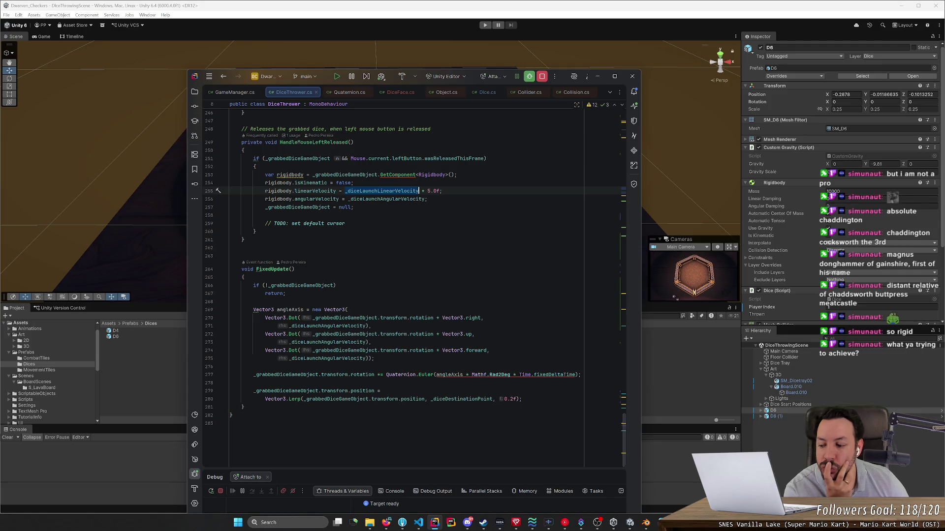
{"action": "scroll", "coordinate": [413, 288], "scroll_direction": "up", "scroll_amount": 5}
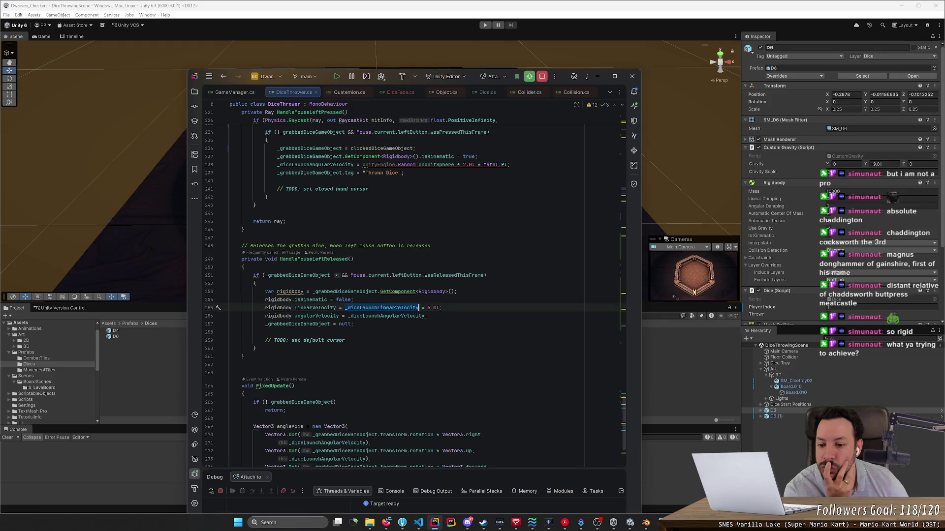
{"action": "scroll", "coordinate": [413, 288], "scroll_direction": "down", "scroll_amount": 5}
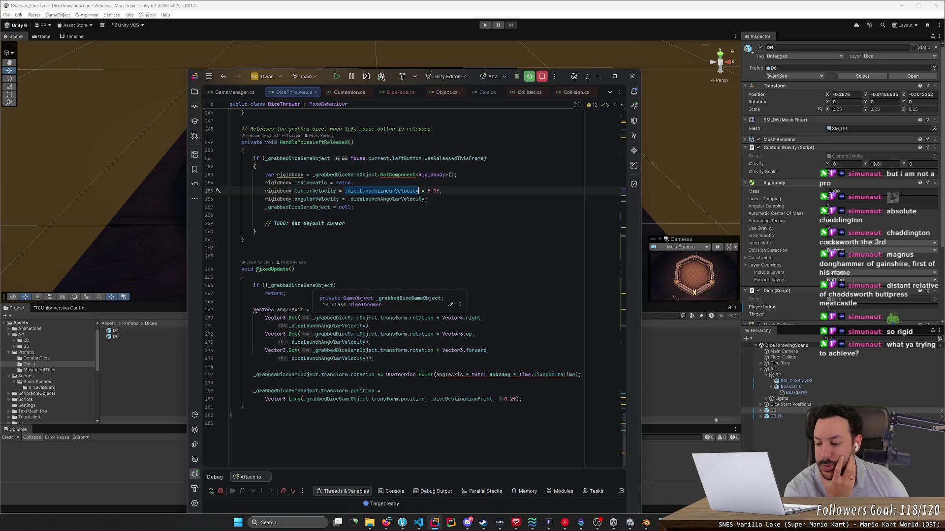
{"action": "scroll", "coordinate": [415, 280], "scroll_direction": "up", "scroll_amount": 5}
{"action": "scroll", "coordinate": [415, 281], "scroll_direction": "up", "scroll_amount": 6}
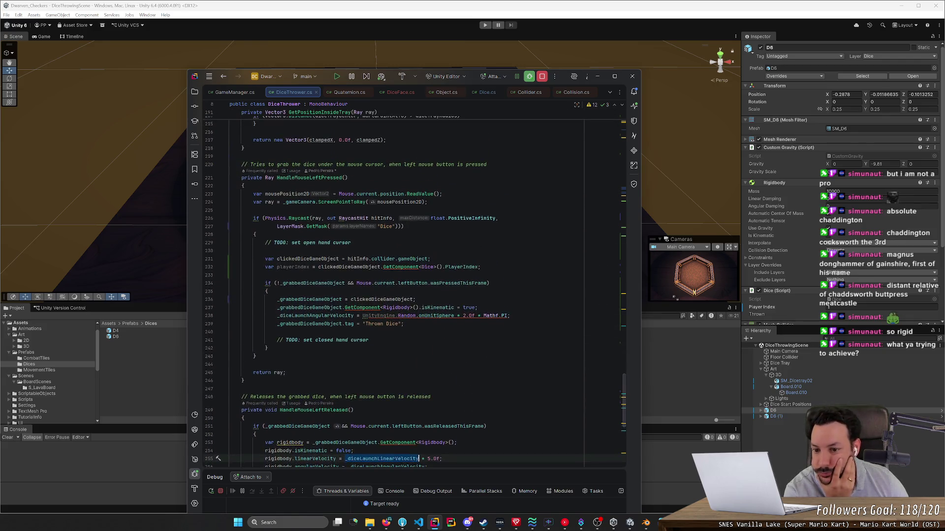
{"action": "scroll", "coordinate": [415, 280], "scroll_direction": "up", "scroll_amount": 20}
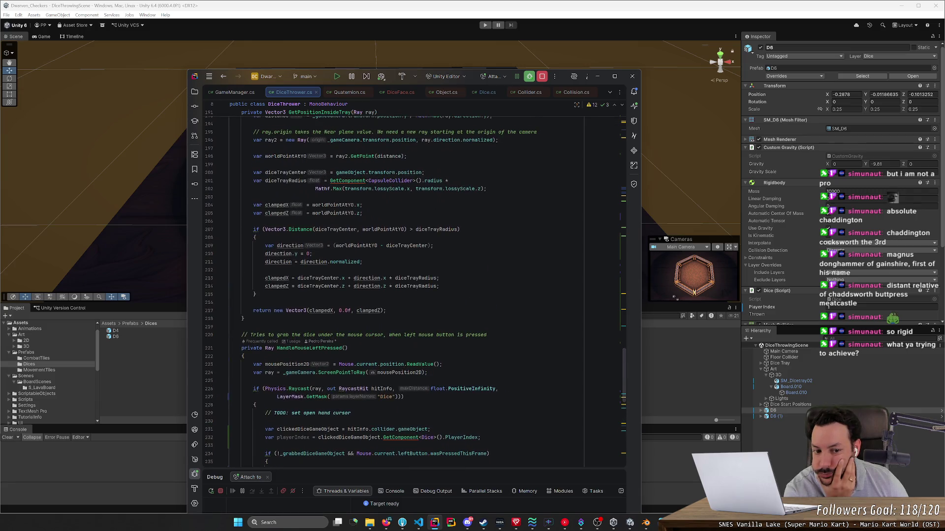
{"action": "scroll", "coordinate": [415, 281], "scroll_direction": "up", "scroll_amount": 6}
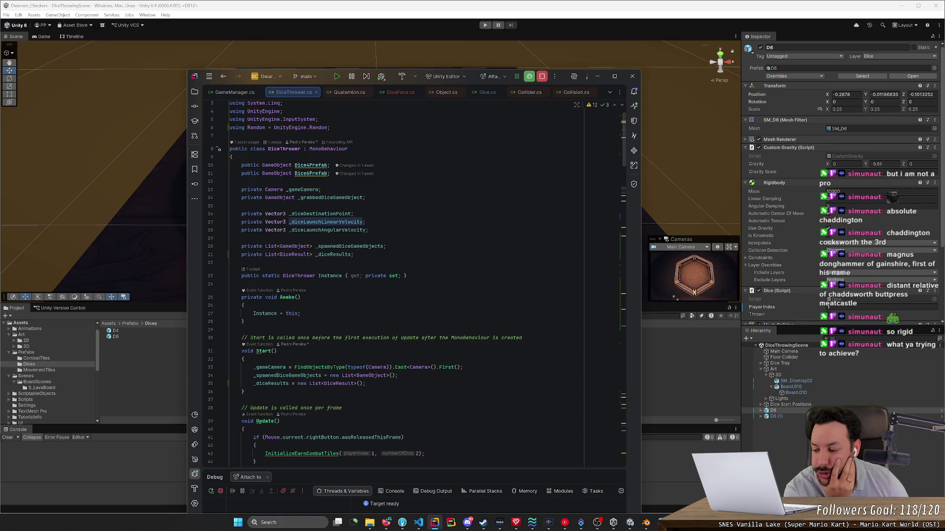
{"action": "scroll", "coordinate": [415, 281], "scroll_direction": "down", "scroll_amount": 10}
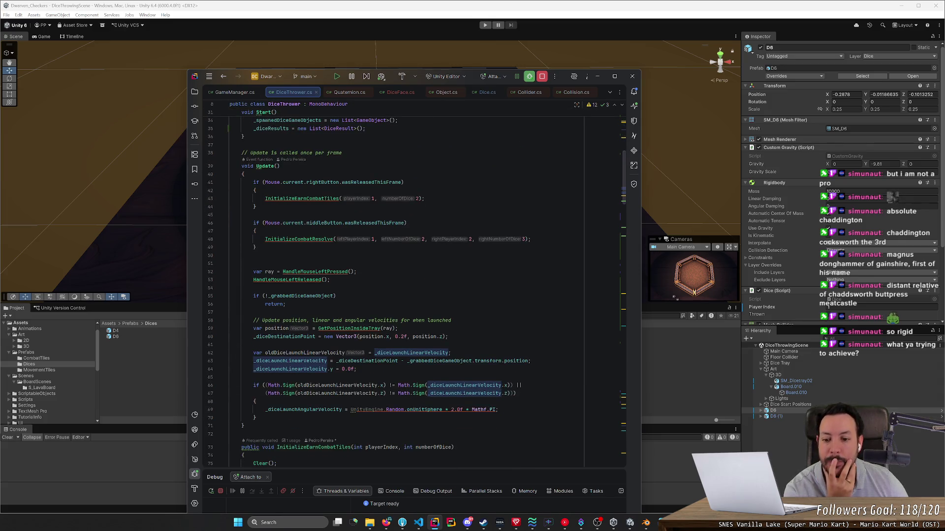
{"action": "scroll", "coordinate": [415, 280], "scroll_direction": "down", "scroll_amount": 1}
{"action": "left_click", "coordinate": [254, 243]}
{"action": "key", "text": "BackSpace"}
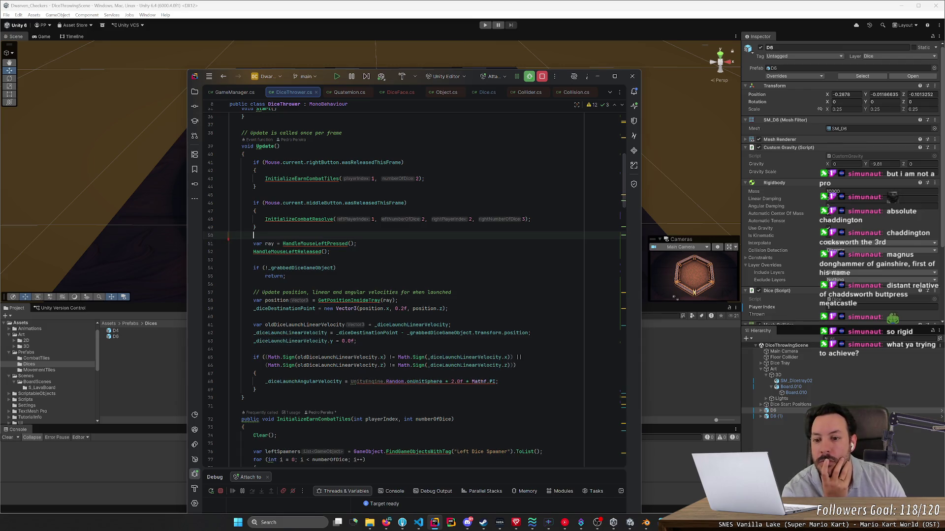
Step: Jump to HandleMouseLeftPressed and select the line break after the playerIndex line
{"action": "scroll", "coordinate": [414, 280], "scroll_direction": "down", "scroll_amount": 2}
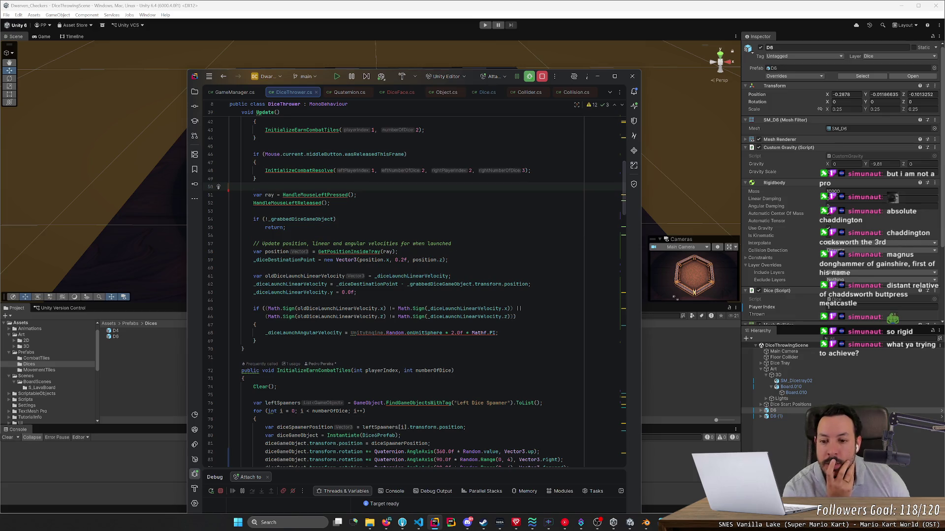
{"action": "left_click", "coordinate": [326, 195], "text": "ctrl"}
{"action": "scroll", "coordinate": [415, 280], "scroll_direction": "down", "scroll_amount": 3}
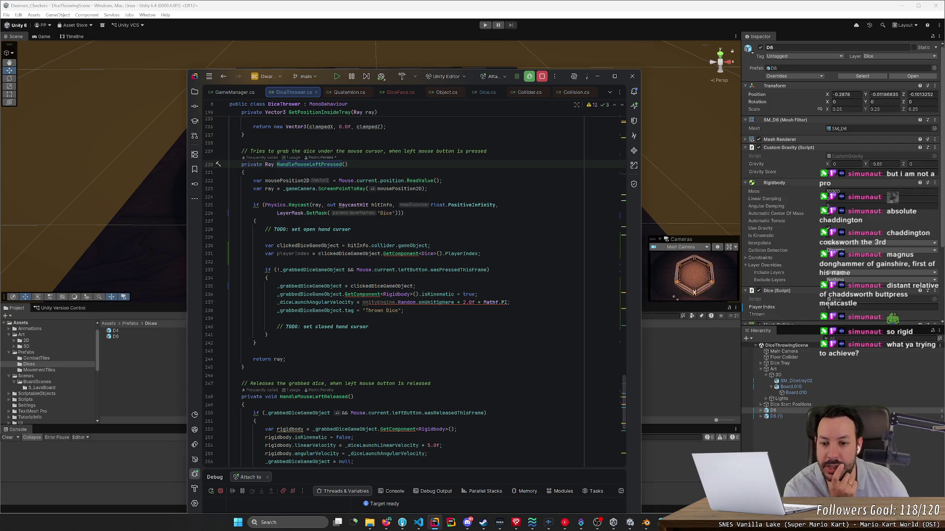
{"action": "mouse_move", "coordinate": [492, 254]}
{"action": "left_mouse_down"}
{"action": "mouse_move", "coordinate": [229, 262]}
{"action": "mouse_move", "coordinate": [313, 254]}
{"action": "left_mouse_up"}
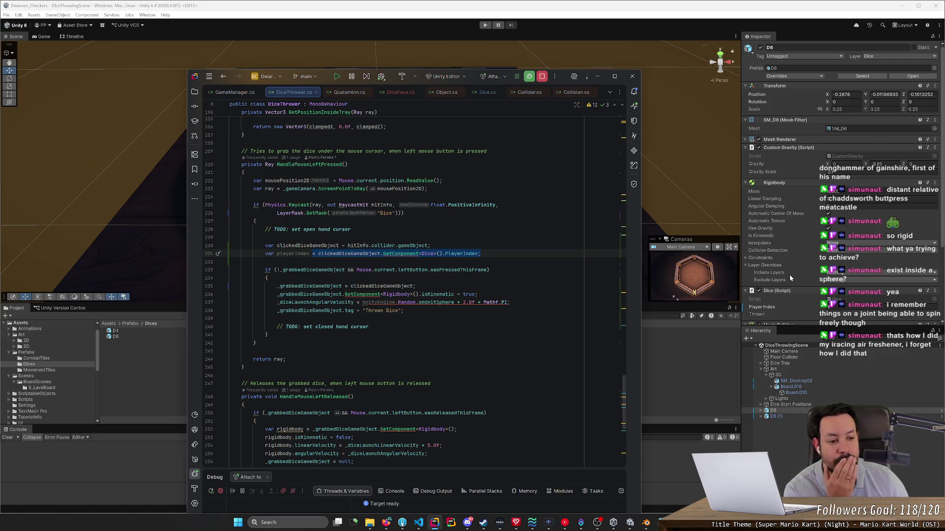
Step: Back in Unity, search the component list for 'joint' for the die
{"action": "scroll", "coordinate": [787, 273], "scroll_direction": "down", "scroll_amount": 5}
{"action": "left_click", "coordinate": [816, 319]}
{"action": "type", "text": "joint"}
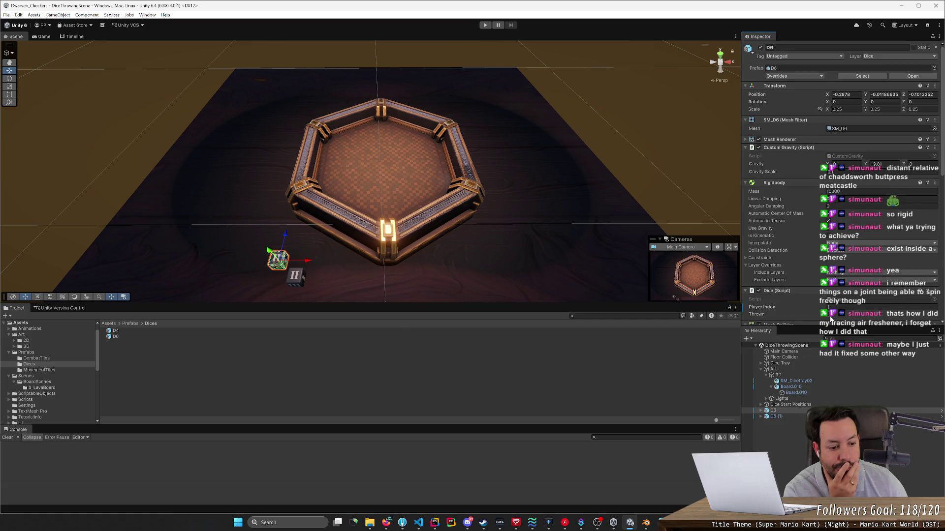
Step: Add a Spring Joint to the D6 die through a 'joint' component search
{"action": "scroll", "coordinate": [831, 319], "scroll_direction": "up", "scroll_amount": 2}
{"action": "scroll", "coordinate": [830, 321], "scroll_direction": "down", "scroll_amount": 12}
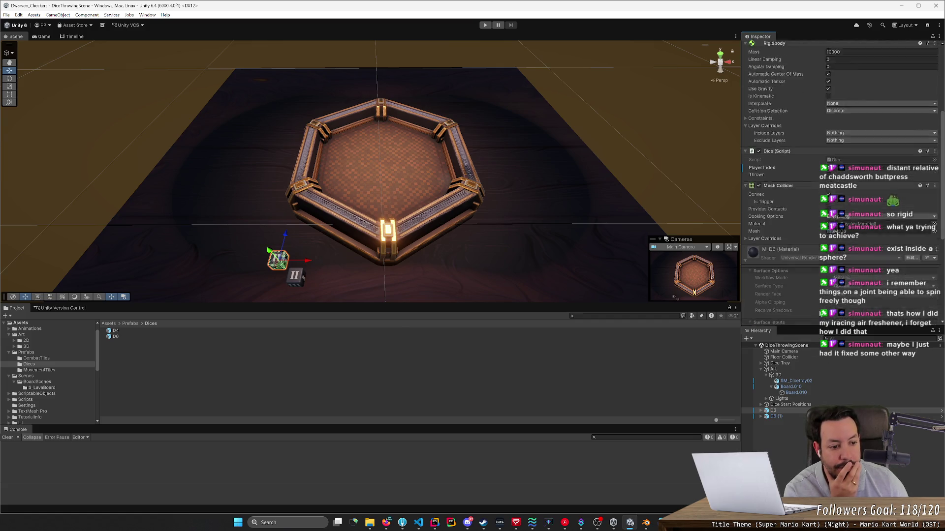
{"action": "scroll", "coordinate": [770, 238], "scroll_direction": "up", "scroll_amount": 3}
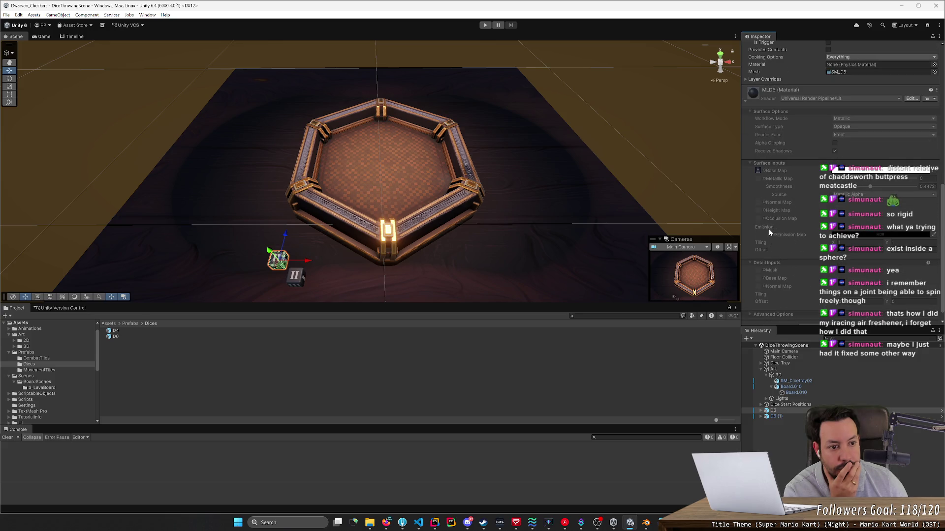
{"action": "scroll", "coordinate": [747, 166], "scroll_direction": "up", "scroll_amount": 7}
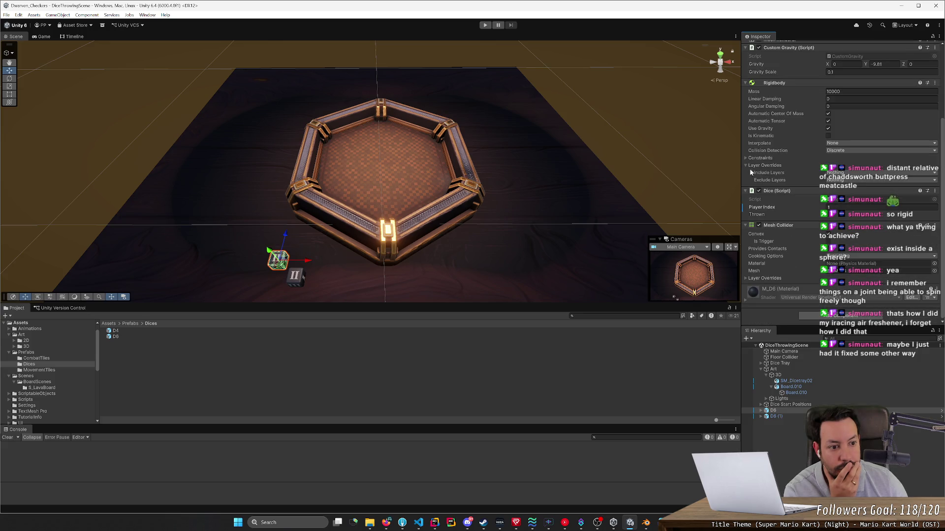
{"action": "left_click", "coordinate": [830, 315]}
{"action": "type", "text": "joint"}
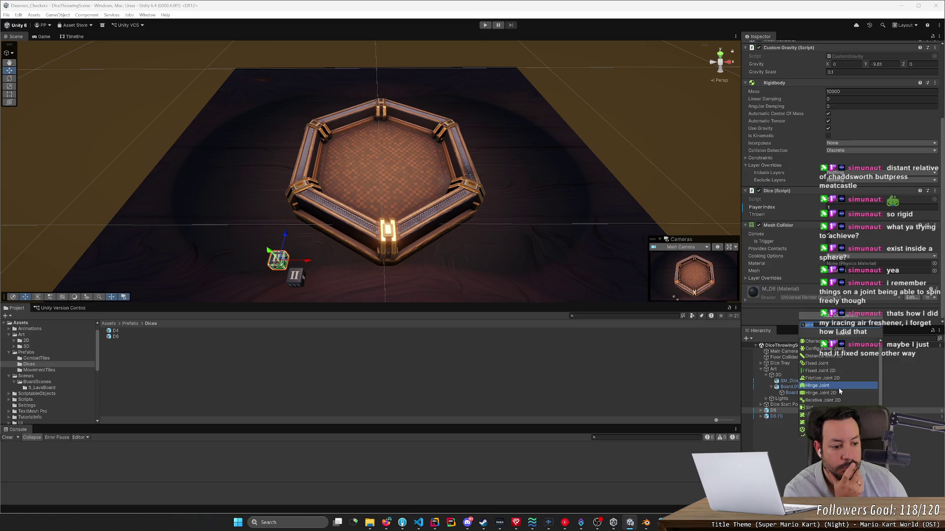
{"action": "scroll", "coordinate": [839, 414], "scroll_direction": "down", "scroll_amount": 1}
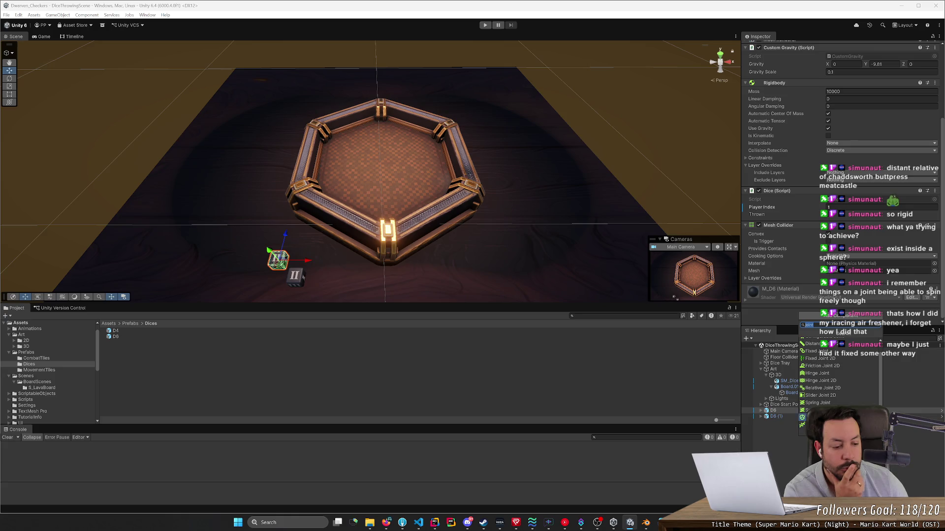
{"action": "key", "text": "Escape"}
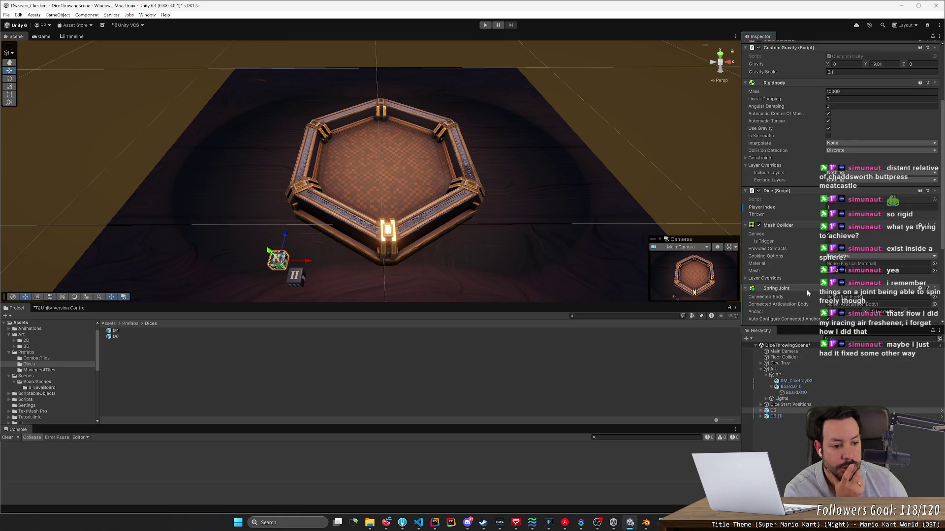
Step: Collapse the Spring Joint component and bring up its component options
{"action": "scroll", "coordinate": [807, 289], "scroll_direction": "down", "scroll_amount": 4}
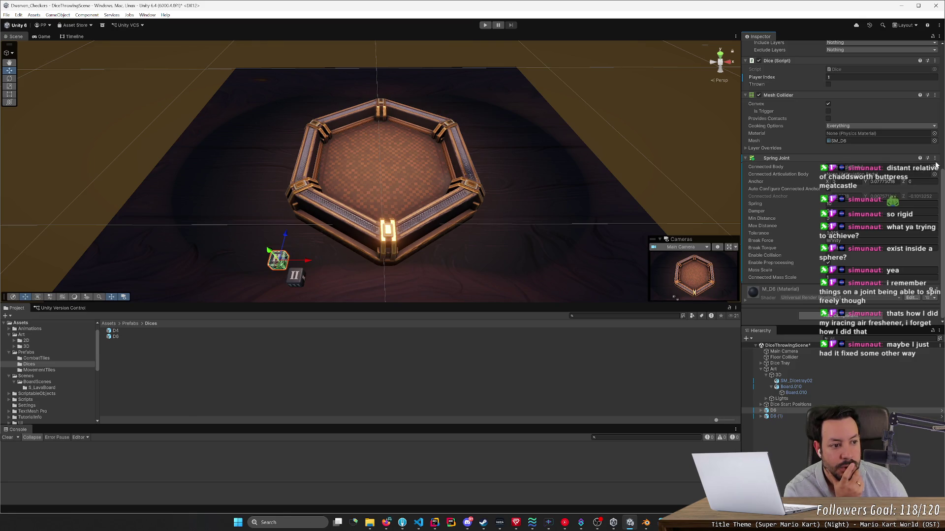
{"action": "left_click", "coordinate": [901, 158]}
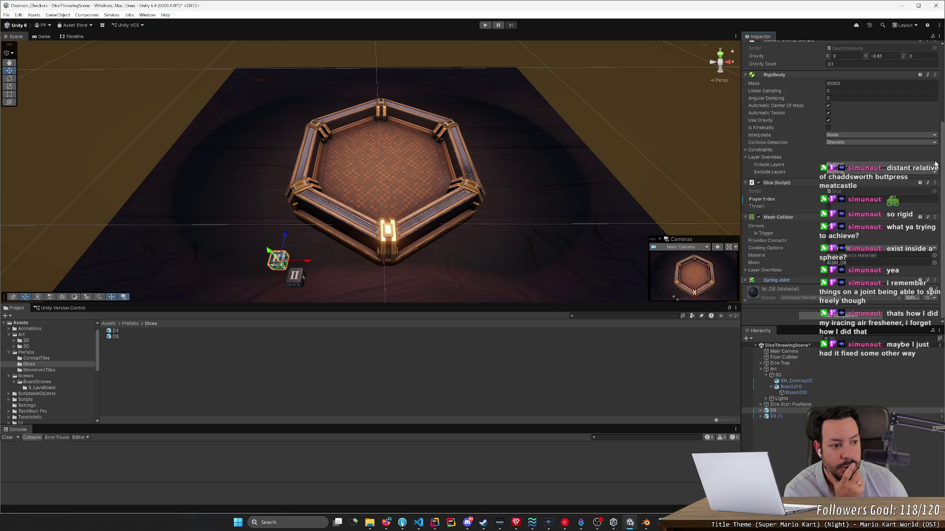
{"action": "left_click", "coordinate": [935, 280]}
Step: Remove the Spring Joint and add a Hinge Joint found by searching 'joint'
{"action": "left_click", "coordinate": [895, 325]}
{"action": "left_click", "coordinate": [839, 315]}
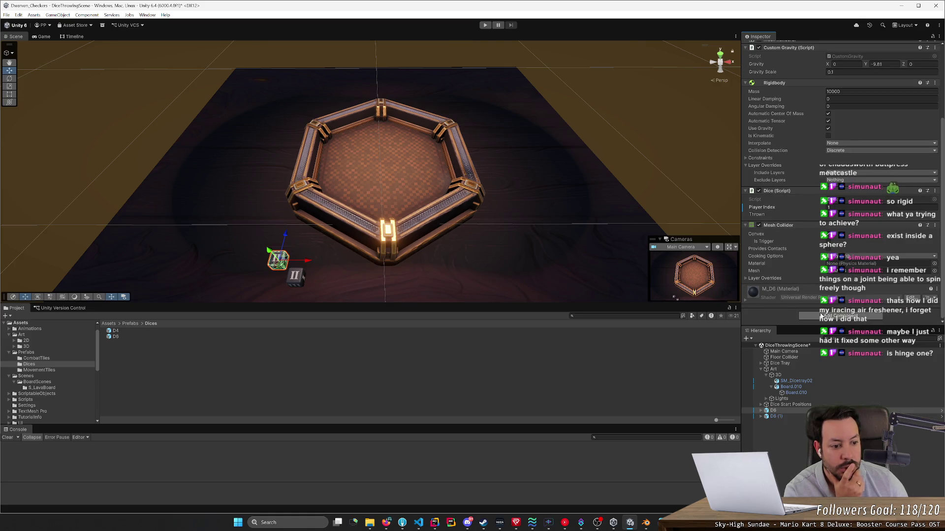
{"action": "type", "text": "joint"}
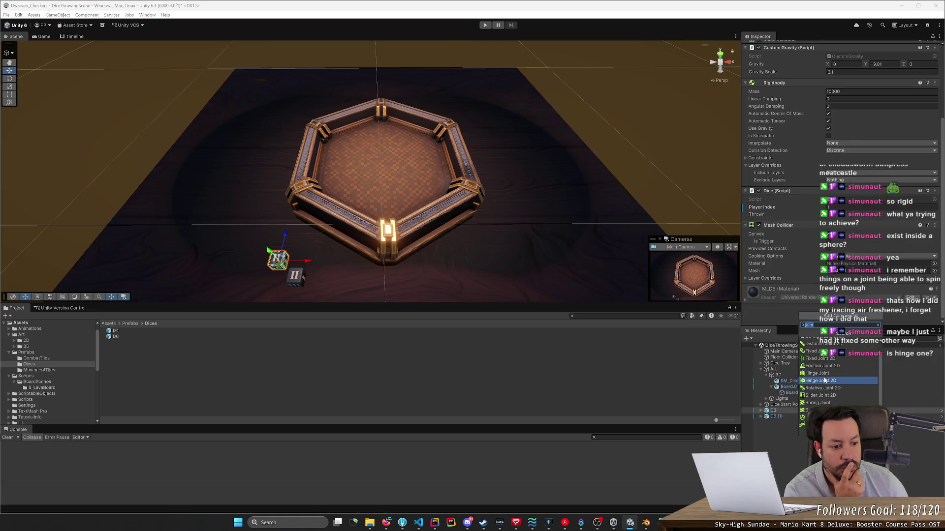
{"action": "left_click", "coordinate": [817, 373]}
{"action": "scroll", "coordinate": [777, 269], "scroll_direction": "down", "scroll_amount": 3}
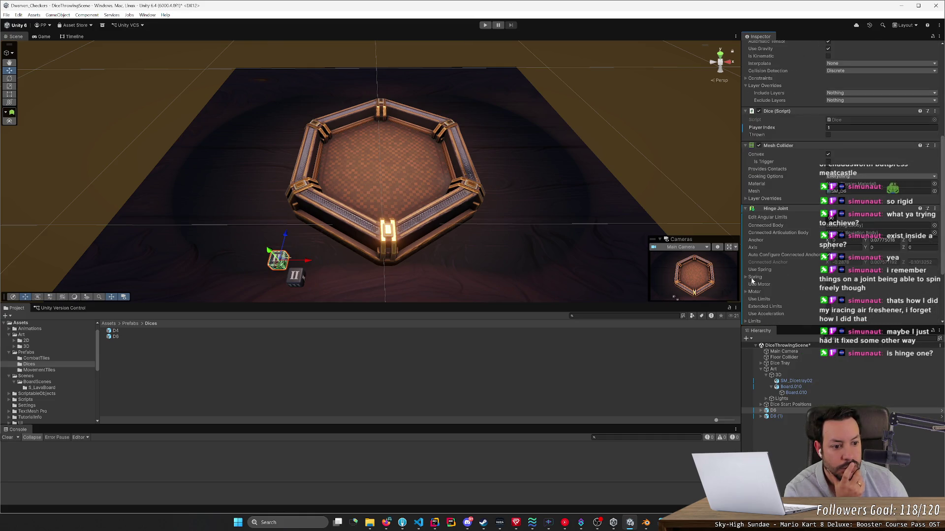
{"action": "scroll", "coordinate": [748, 283], "scroll_direction": "down", "scroll_amount": 2}
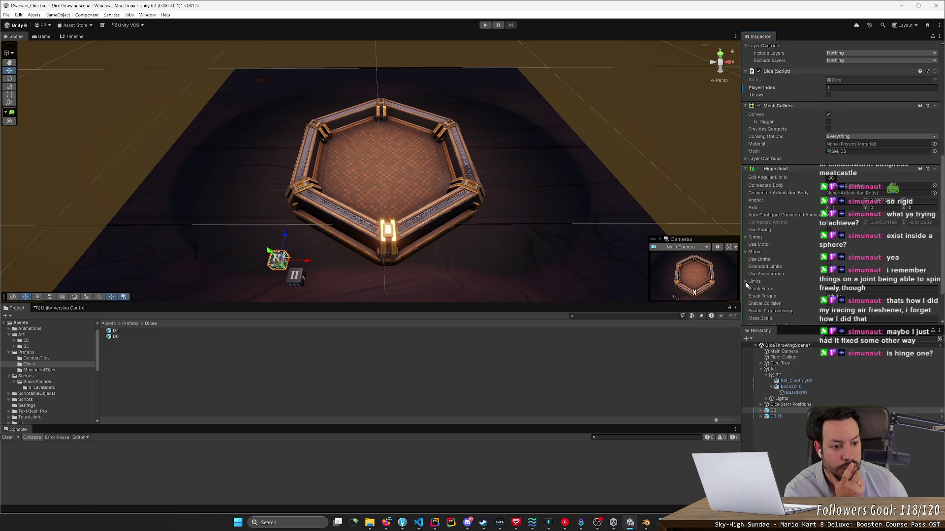
{"action": "scroll", "coordinate": [746, 283], "scroll_direction": "down", "scroll_amount": 2}
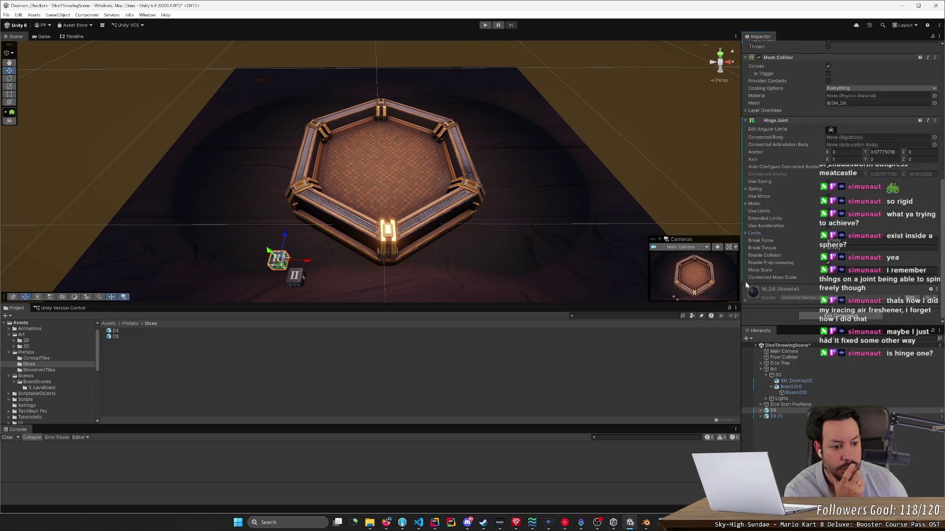
{"action": "mouse_move", "coordinate": [749, 281]}
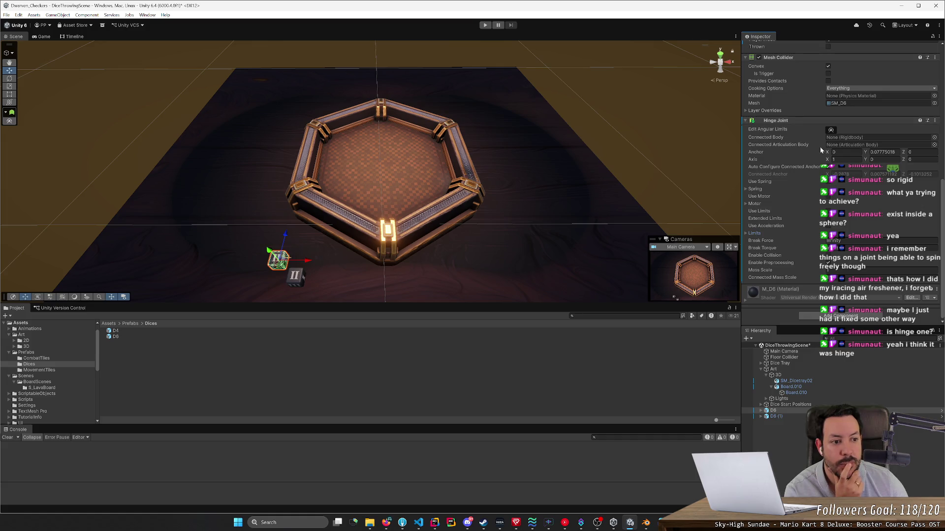
Step: Toggle Edit Angular Limits on the hinge and bring the Scene view close to the die
{"action": "left_click", "coordinate": [831, 131]}
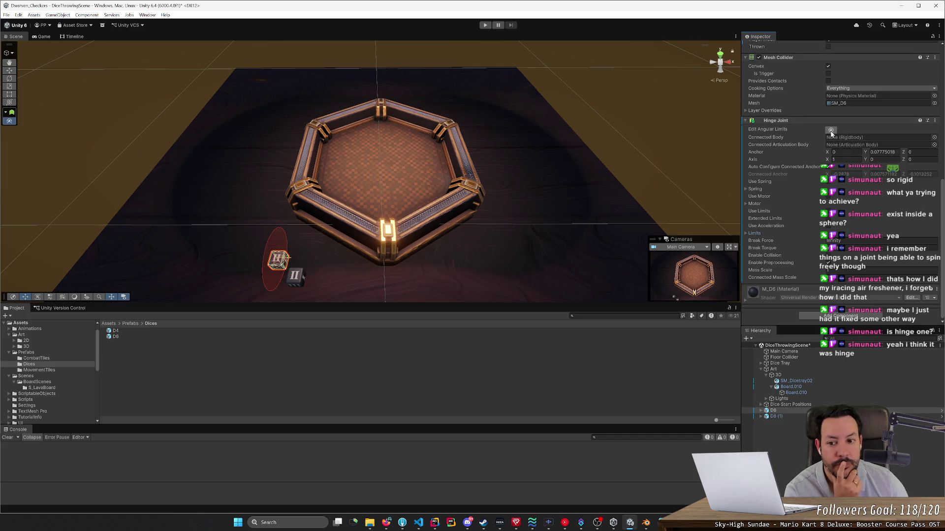
{"action": "left_click", "coordinate": [832, 131]}
{"action": "left_click", "coordinate": [831, 131]}
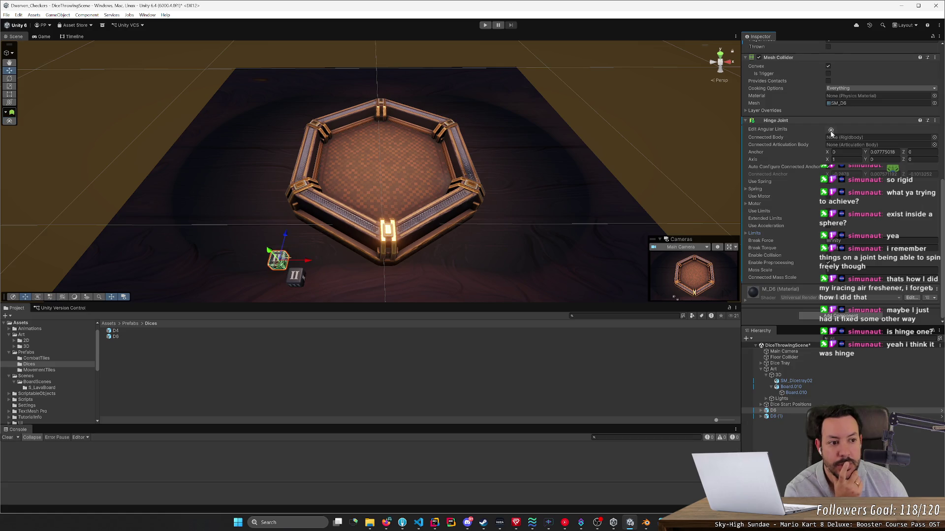
{"action": "left_click", "coordinate": [832, 131]}
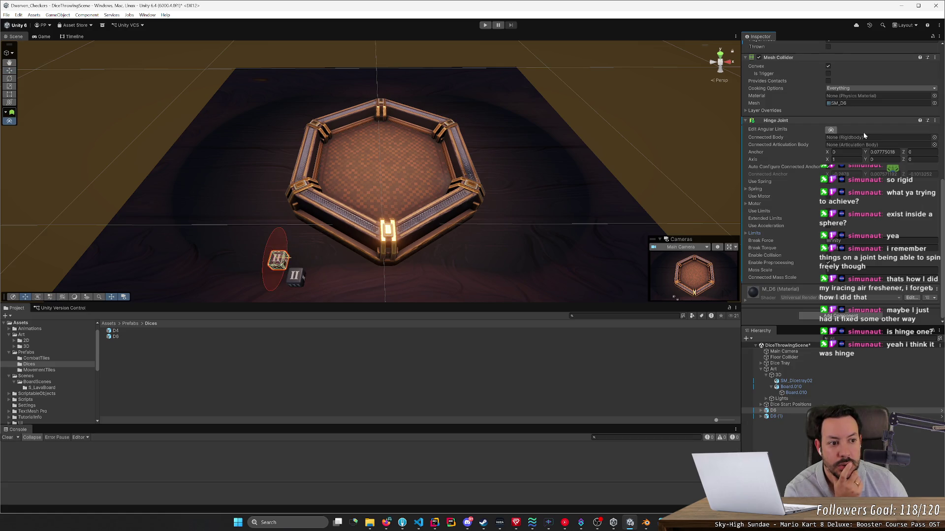
{"action": "mouse_move", "coordinate": [292, 261]}
{"action": "left_mouse_down", "text": "alt"}
{"action": "mouse_move", "coordinate": [328, 240]}
{"action": "mouse_move", "coordinate": [327, 217]}
{"action": "mouse_move", "coordinate": [332, 239]}
{"action": "mouse_move", "coordinate": [451, 220]}
{"action": "mouse_move", "coordinate": [561, 161]}
{"action": "left_mouse_up", "text": "alt"}
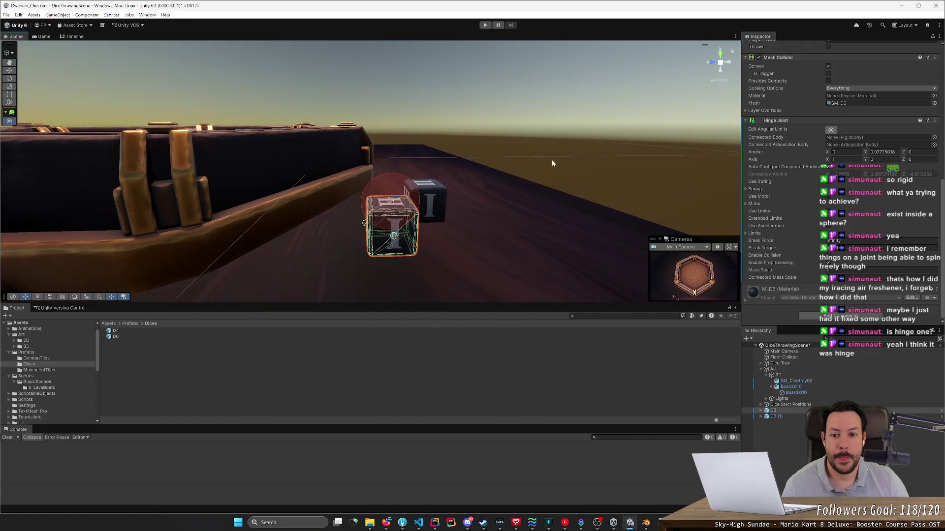
Step: Reselect the front D6 die, show its angular limits and toggle Use Limits
{"action": "left_click", "coordinate": [412, 182]}
{"action": "left_click", "coordinate": [389, 225]}
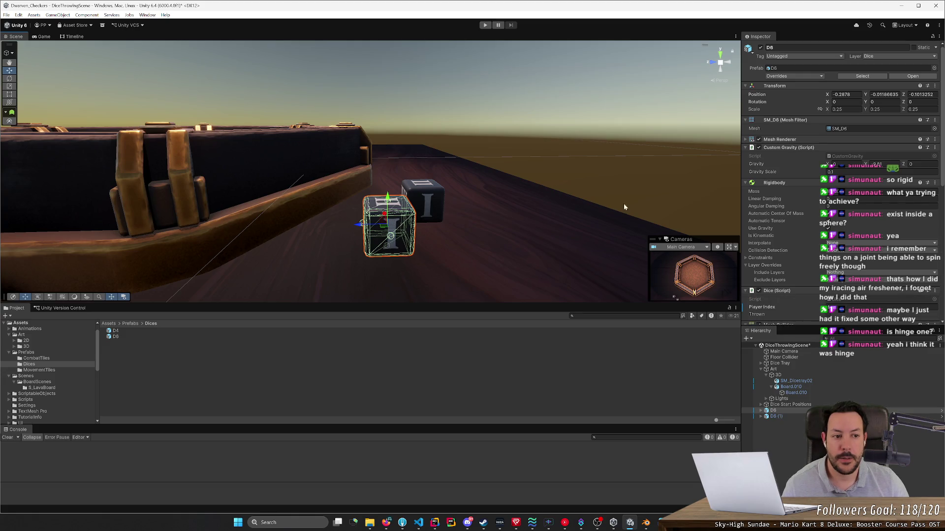
{"action": "scroll", "coordinate": [791, 253], "scroll_direction": "down", "scroll_amount": 10}
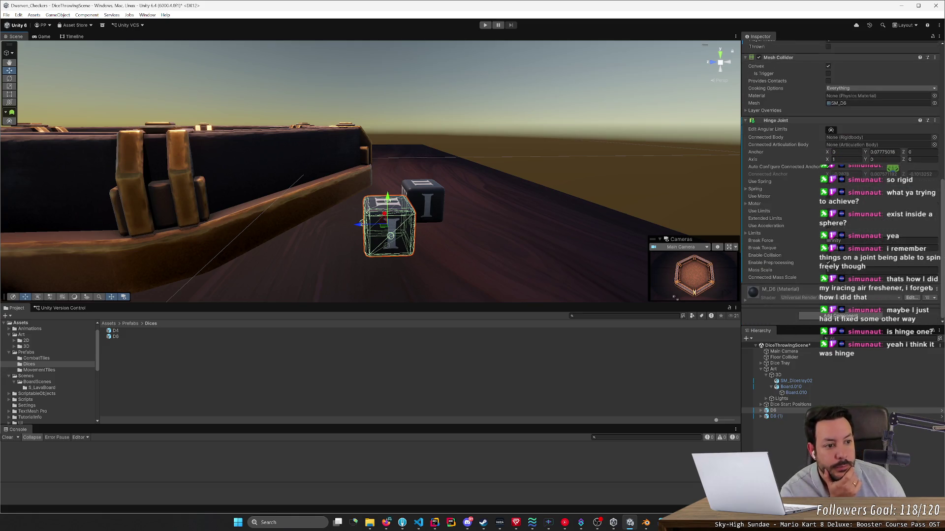
{"action": "left_click", "coordinate": [830, 131]}
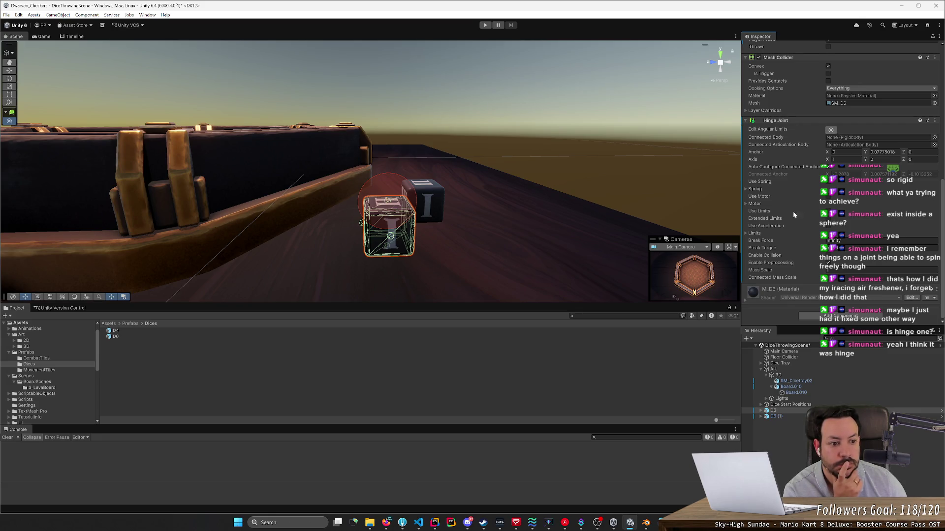
{"action": "left_click", "coordinate": [829, 212]}
{"action": "left_click", "coordinate": [935, 121]}
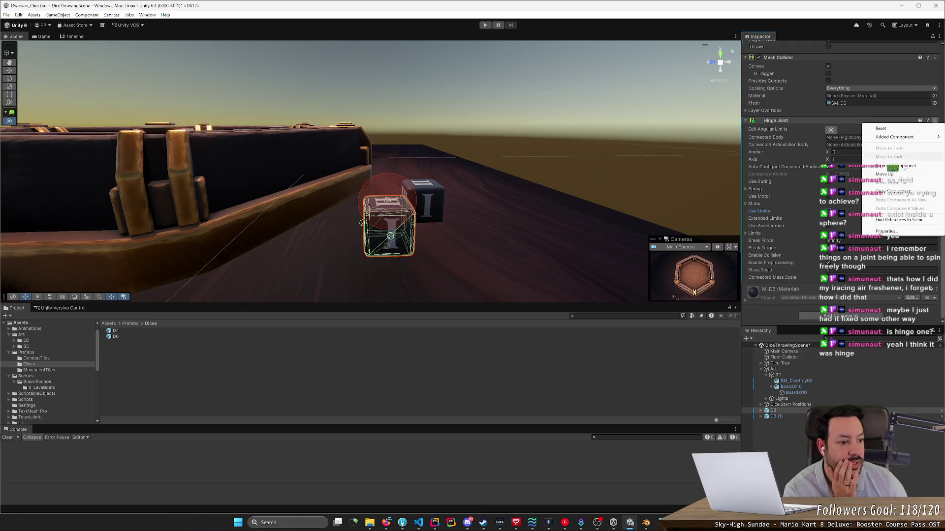
Step: Remove the Hinge Joint from the D6 die and start Play mode
{"action": "left_click", "coordinate": [895, 166]}
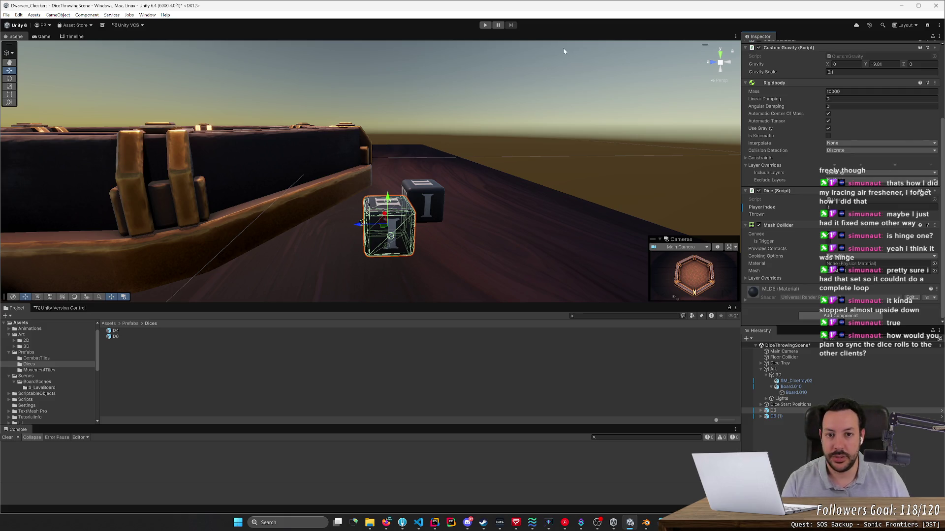
{"action": "left_click", "coordinate": [484, 25]}
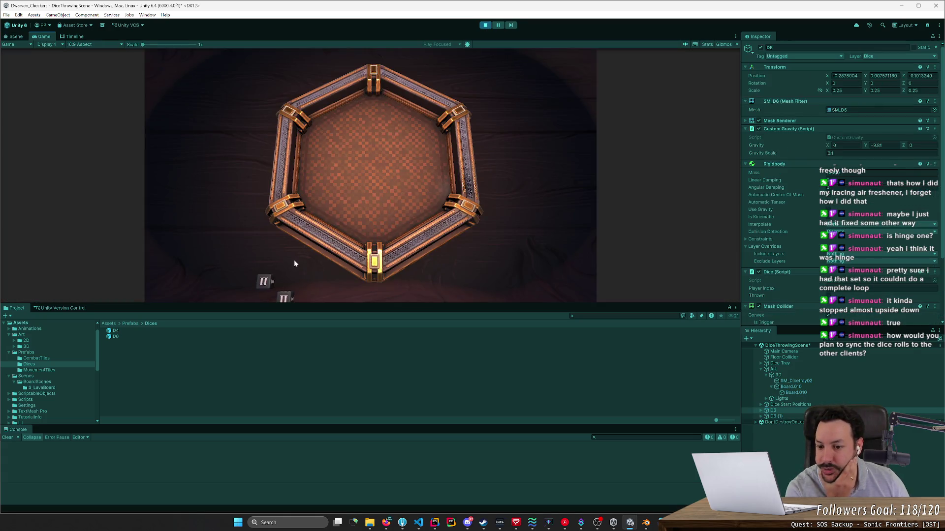
Step: Spawn a set of D4 dice, throw several into the tray, then stop play
{"action": "left_click", "coordinate": [296, 263]}
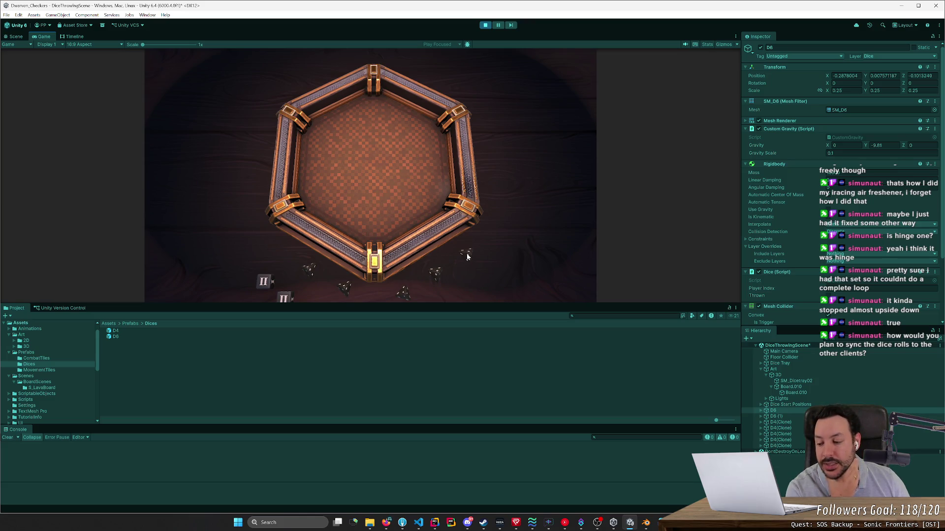
{"action": "mouse_move", "coordinate": [467, 256]}
{"action": "left_mouse_down"}
{"action": "mouse_move", "coordinate": [465, 222]}
{"action": "mouse_move", "coordinate": [380, 197]}
{"action": "mouse_move", "coordinate": [413, 200]}
{"action": "left_mouse_up"}
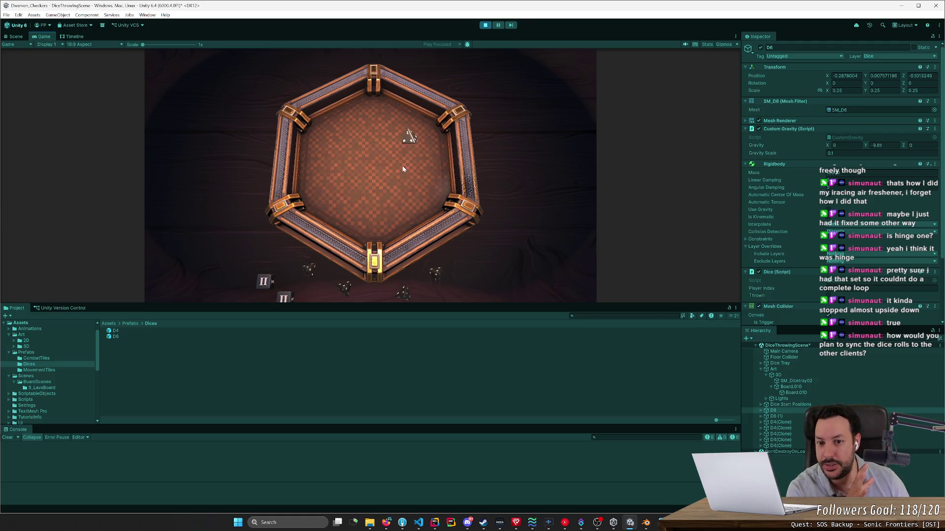
{"action": "left_click_drag", "start_coordinate": [443, 271], "coordinate": [367, 175]}
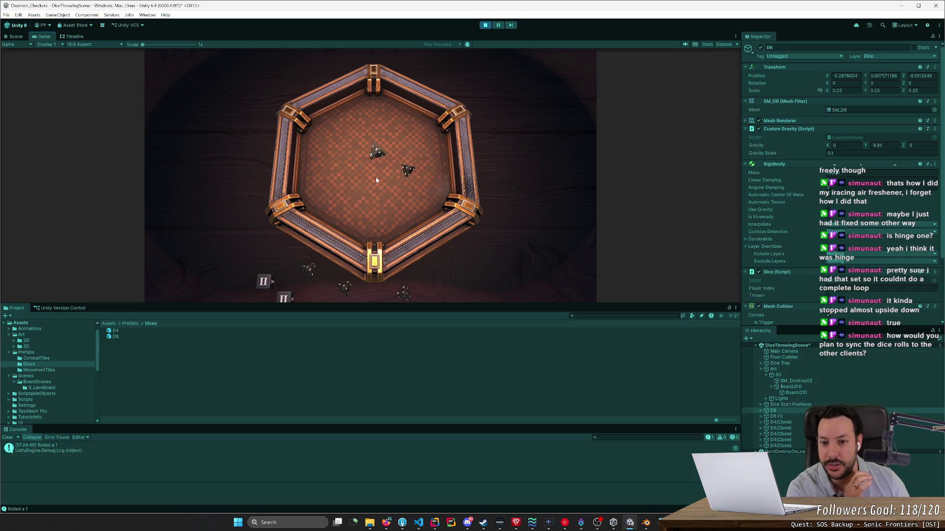
{"action": "left_click_drag", "start_coordinate": [375, 180], "coordinate": [383, 184]}
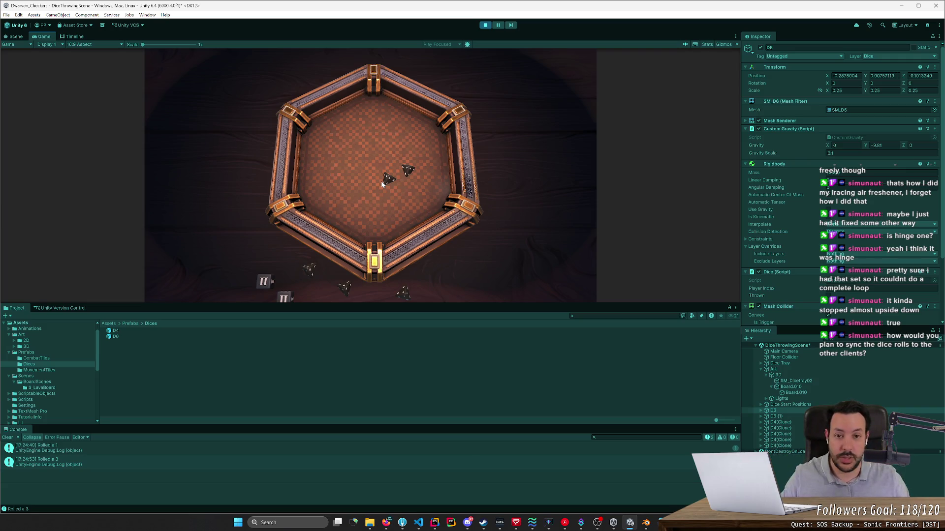
{"action": "left_click", "coordinate": [485, 25]}
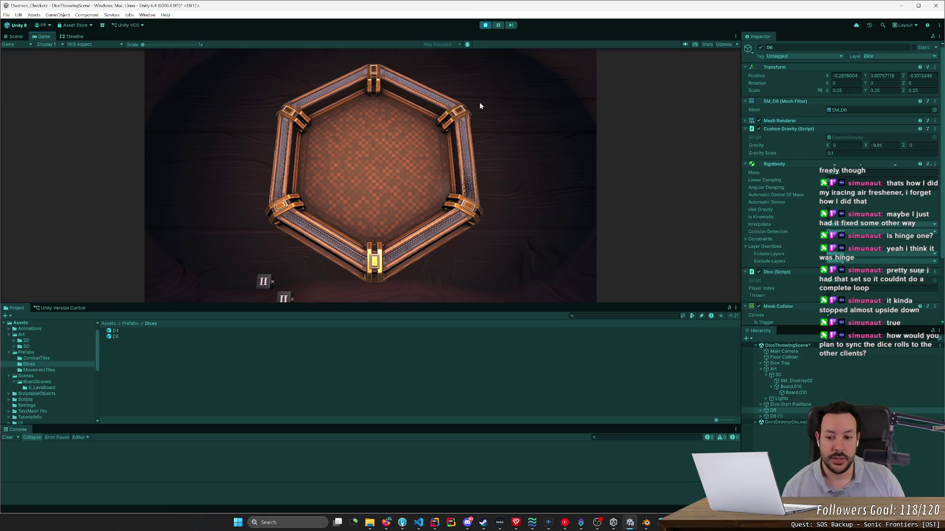
Step: Spawn D4 dice and fling one, then switch to D6 with Space and throw three against the walls
{"action": "left_click", "coordinate": [392, 230]}
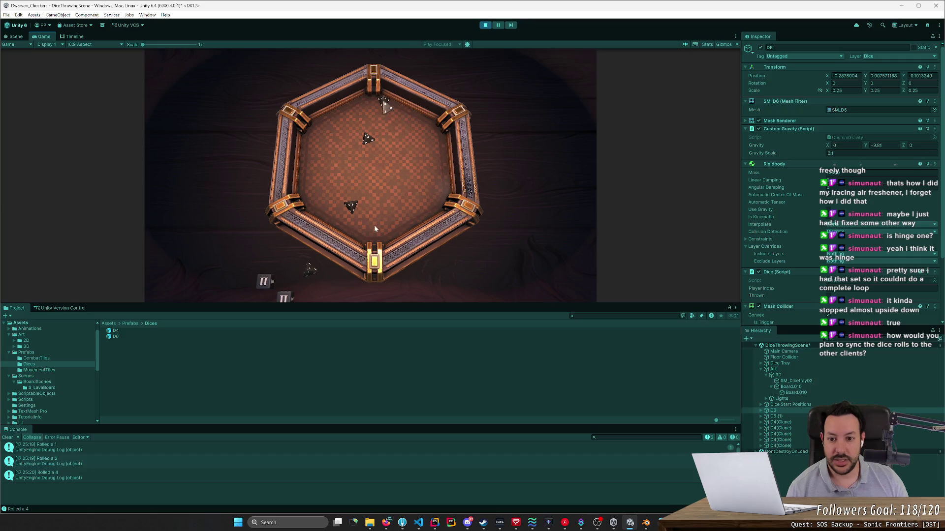
{"action": "left_click_drag", "start_coordinate": [367, 90], "coordinate": [363, 60]}
{"action": "key", "text": "space"}
{"action": "left_click_drag", "start_coordinate": [344, 296], "coordinate": [369, 202]}
{"action": "mouse_move", "coordinate": [307, 269]}
{"action": "left_mouse_down"}
{"action": "mouse_move", "coordinate": [341, 185]}
{"action": "mouse_move", "coordinate": [350, 194]}
{"action": "left_mouse_up"}
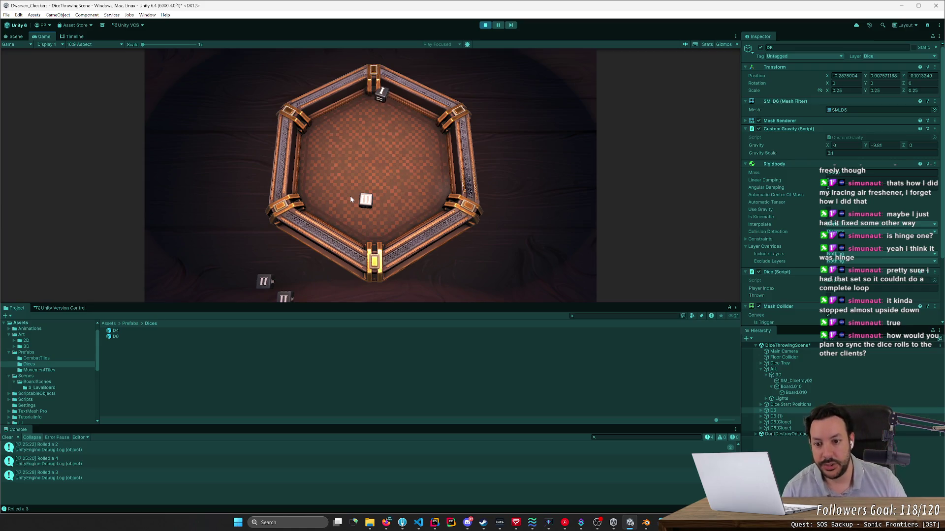
{"action": "mouse_move", "coordinate": [366, 199]}
{"action": "left_mouse_down"}
{"action": "mouse_move", "coordinate": [308, 143]}
{"action": "mouse_move", "coordinate": [399, 141]}
{"action": "left_mouse_up"}
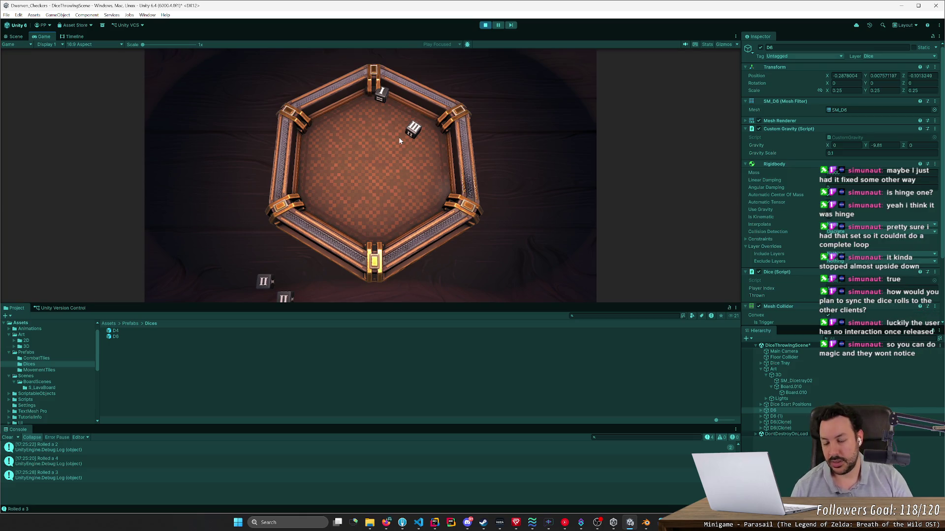
Step: Fling the six-sided dice around the hexagonal tray, pulling a stray die back inside
{"action": "left_click_drag", "start_coordinate": [404, 136], "coordinate": [342, 182]}
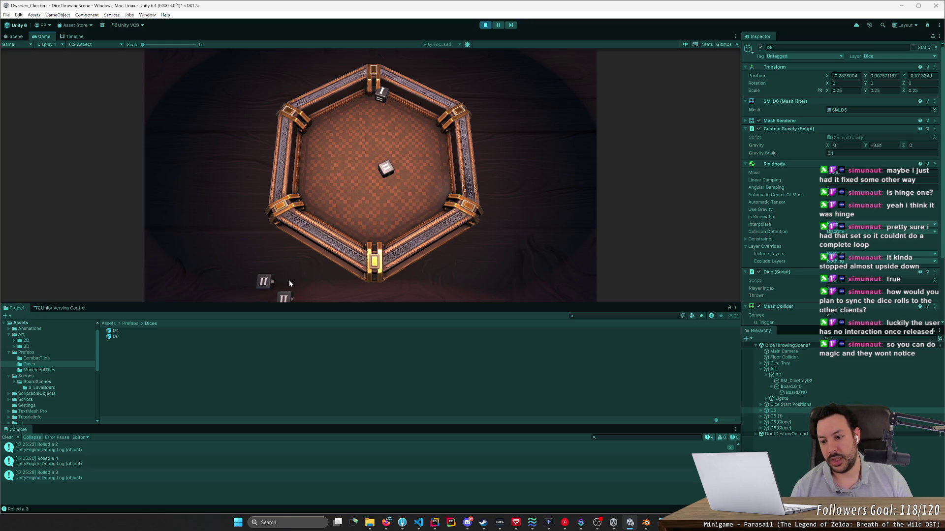
{"action": "left_click_drag", "start_coordinate": [318, 213], "coordinate": [354, 192]}
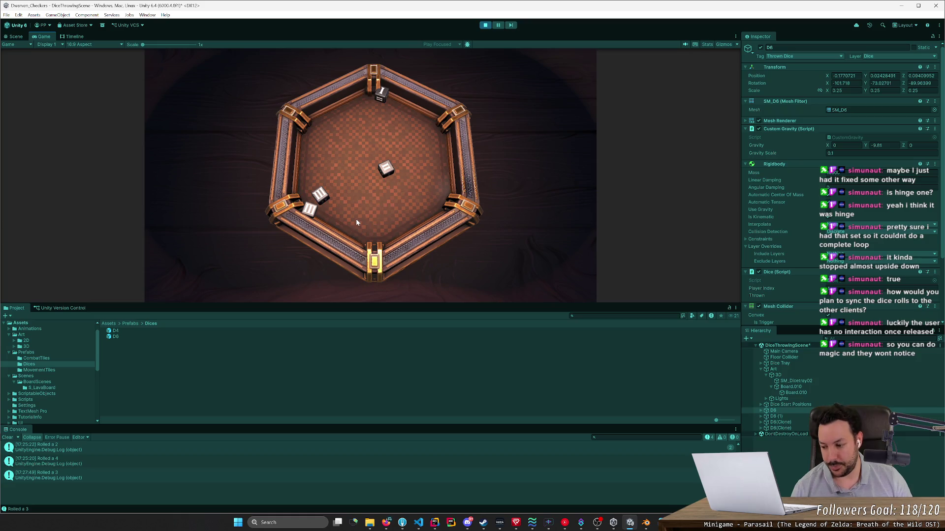
{"action": "left_click_drag", "start_coordinate": [386, 96], "coordinate": [398, 145]}
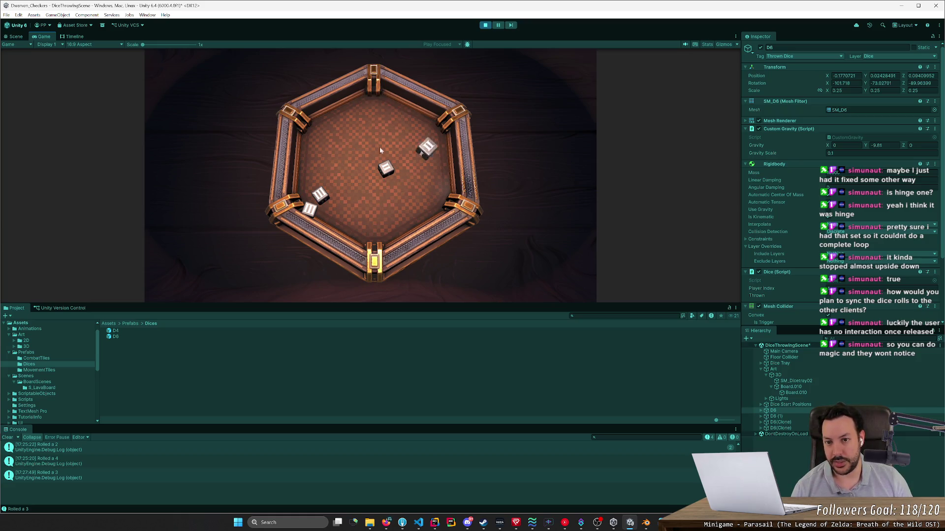
{"action": "mouse_move", "coordinate": [357, 183]}
{"action": "left_mouse_down"}
{"action": "mouse_move", "coordinate": [341, 256]}
{"action": "mouse_move", "coordinate": [335, 148]}
{"action": "mouse_move", "coordinate": [331, 165]}
{"action": "left_mouse_up"}
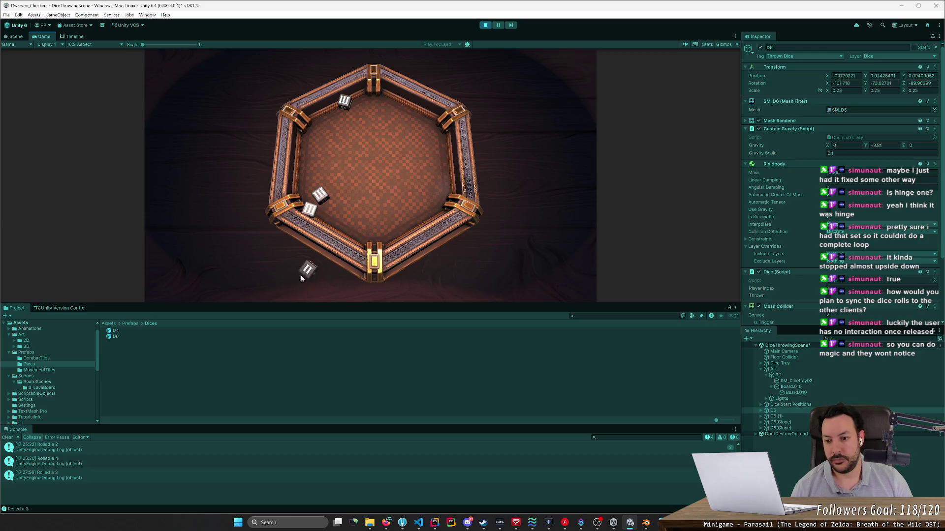
{"action": "mouse_move", "coordinate": [309, 268]}
{"action": "left_mouse_down"}
{"action": "mouse_move", "coordinate": [320, 192]}
{"action": "mouse_move", "coordinate": [358, 151]}
{"action": "left_mouse_up"}
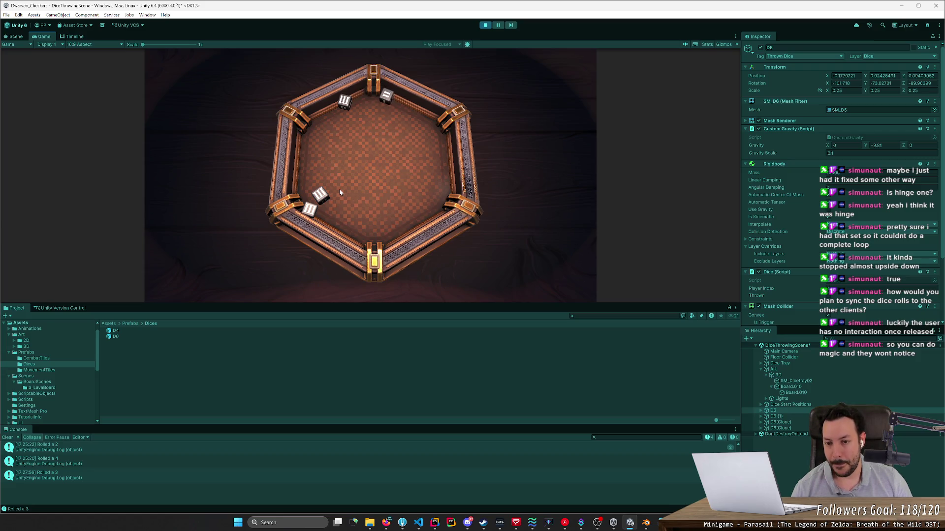
{"action": "mouse_move", "coordinate": [319, 195]}
{"action": "left_mouse_down"}
{"action": "mouse_move", "coordinate": [382, 233]}
{"action": "mouse_move", "coordinate": [387, 204]}
{"action": "mouse_move", "coordinate": [356, 160]}
{"action": "left_mouse_up"}
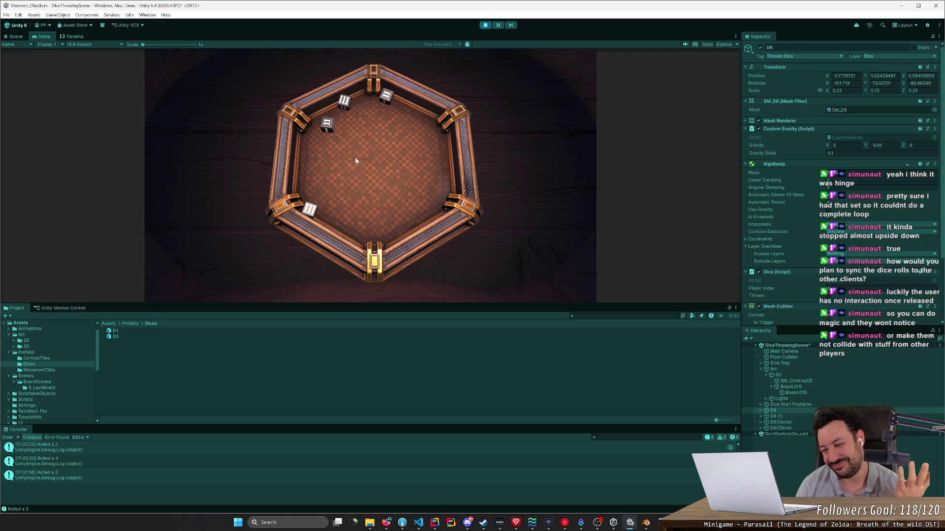
Step: Spawn four-sided dice, gather them with the six-sided die at the lower-left wall, and throw them
{"action": "left_click", "coordinate": [364, 126]}
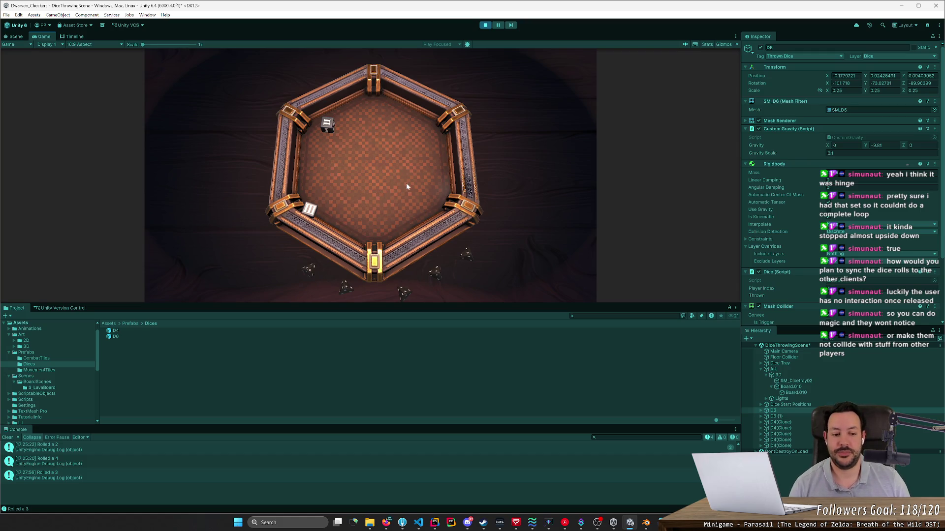
{"action": "mouse_move", "coordinate": [329, 127]}
{"action": "left_mouse_down"}
{"action": "mouse_move", "coordinate": [223, 262]}
{"action": "mouse_move", "coordinate": [317, 207]}
{"action": "left_mouse_up"}
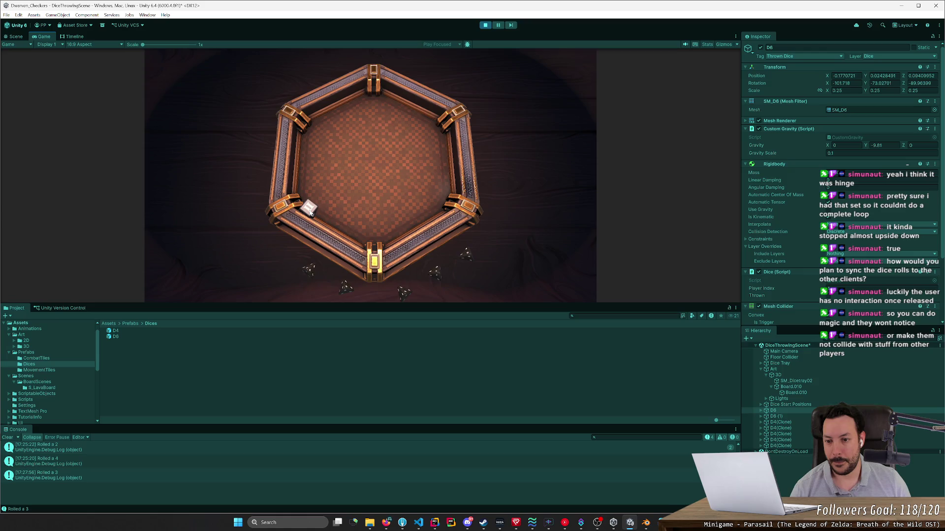
{"action": "left_click_drag", "start_coordinate": [308, 269], "coordinate": [308, 199]}
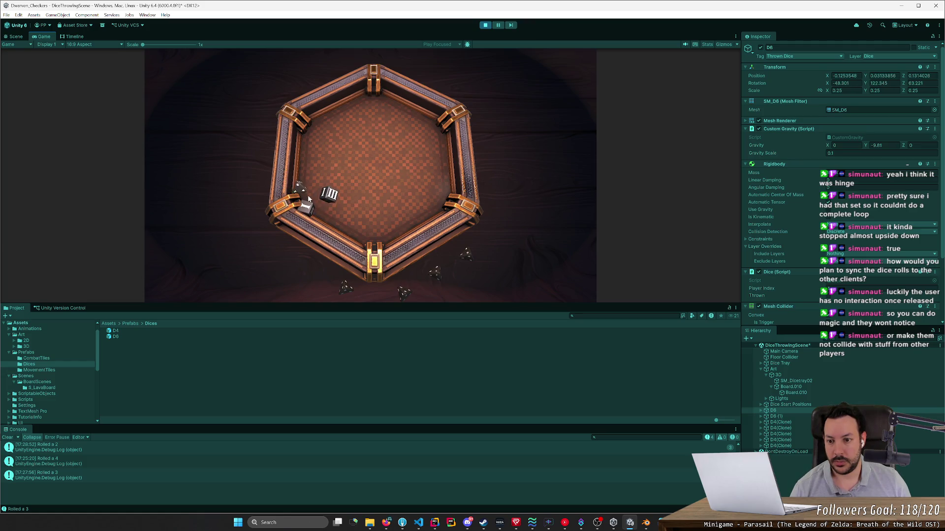
{"action": "left_click_drag", "start_coordinate": [330, 200], "coordinate": [391, 158]}
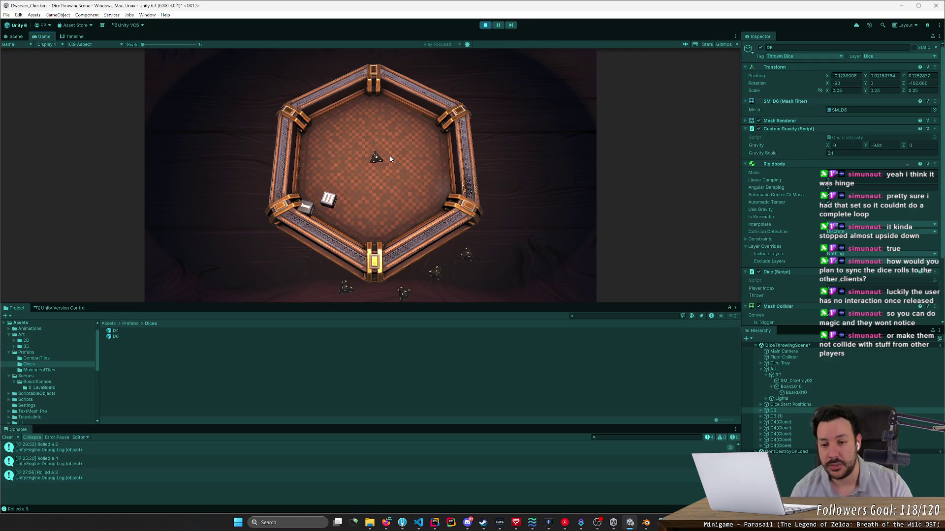
Step: Throw the D4 dice across the tray, pulling those below and outside it back in
{"action": "left_click", "coordinate": [382, 169]}
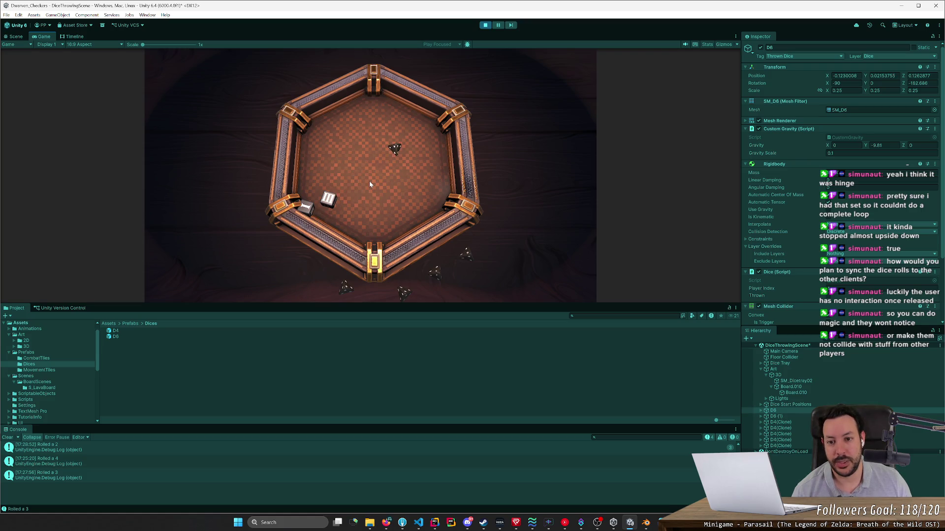
{"action": "left_click", "coordinate": [392, 153]}
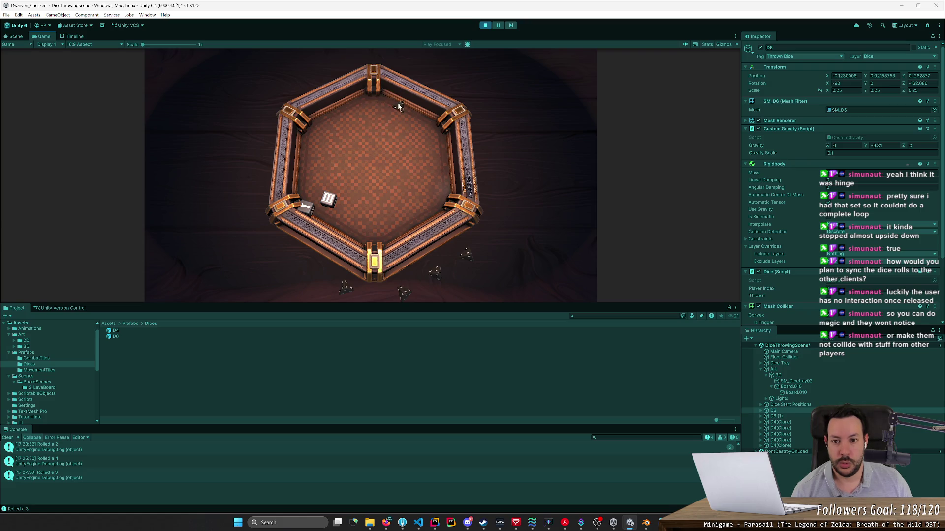
{"action": "left_click", "coordinate": [390, 166]}
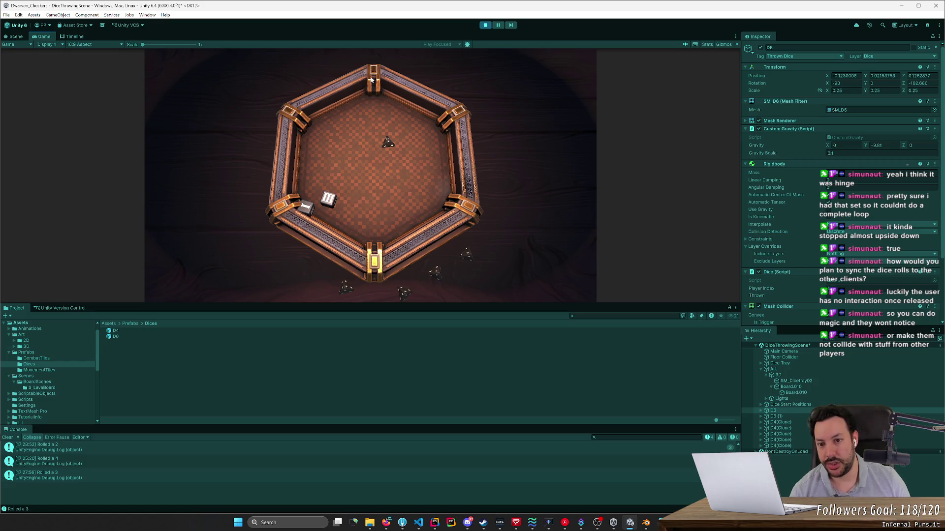
{"action": "left_click", "coordinate": [345, 293]}
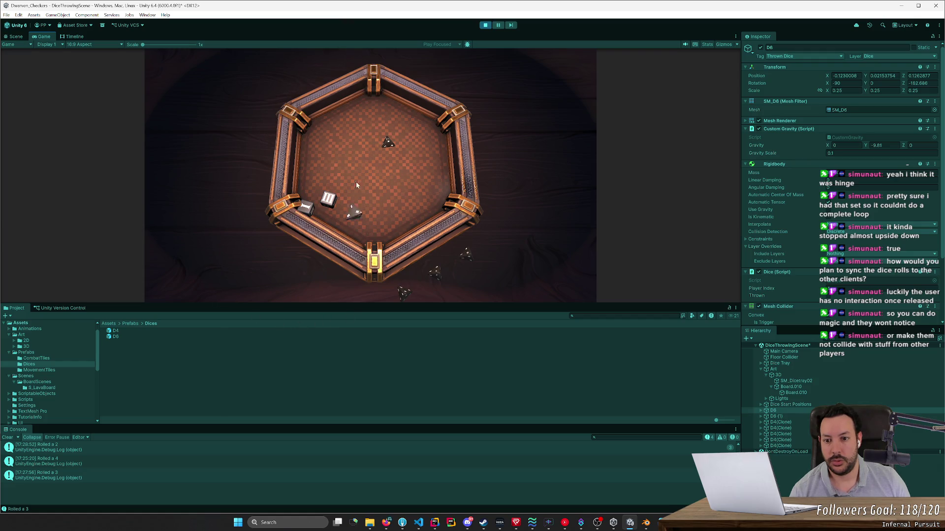
{"action": "left_click_drag", "start_coordinate": [338, 174], "coordinate": [340, 170]}
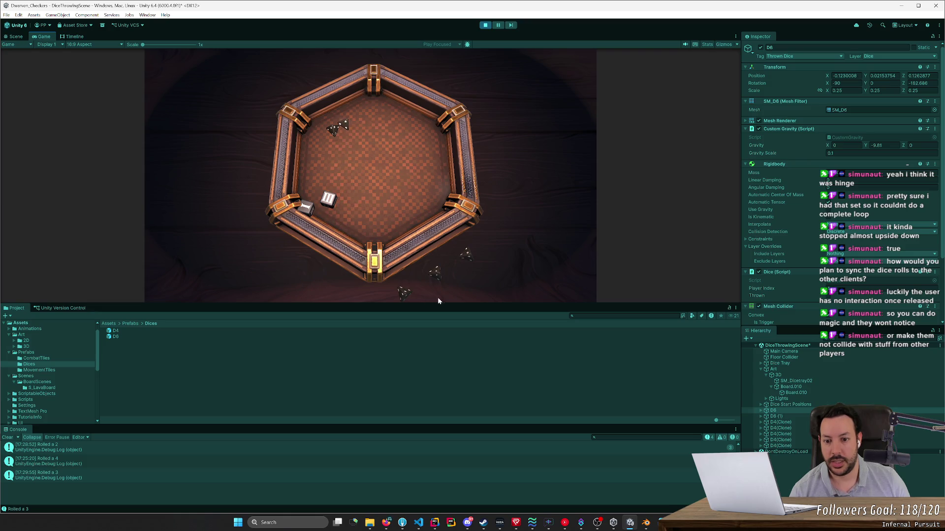
{"action": "mouse_move", "coordinate": [436, 270]}
{"action": "left_mouse_down"}
{"action": "mouse_move", "coordinate": [418, 197]}
{"action": "mouse_move", "coordinate": [474, 215]}
{"action": "left_mouse_up"}
{"action": "left_click_drag", "start_coordinate": [466, 253], "coordinate": [459, 239]}
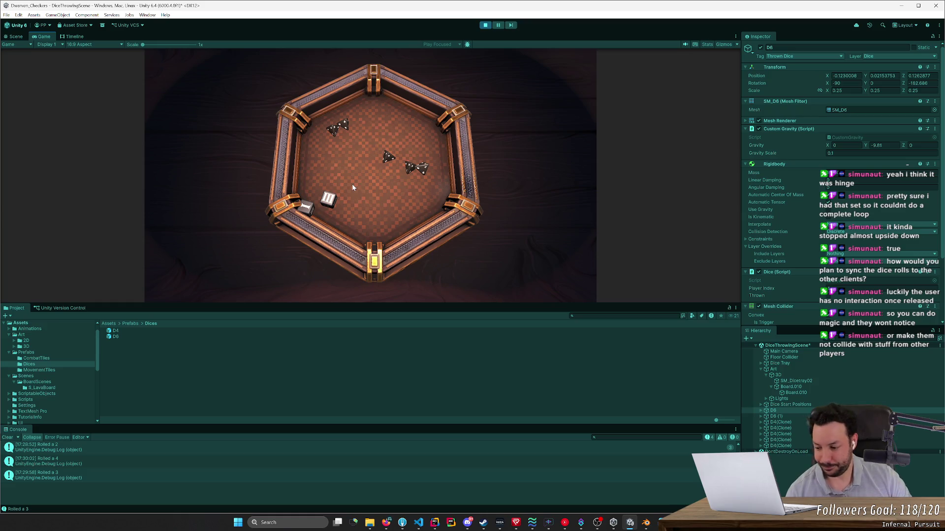
{"action": "mouse_move", "coordinate": [390, 159]}
{"action": "left_mouse_down"}
{"action": "mouse_move", "coordinate": [406, 164]}
{"action": "mouse_move", "coordinate": [400, 172]}
{"action": "mouse_move", "coordinate": [417, 172]}
{"action": "mouse_move", "coordinate": [416, 186]}
{"action": "mouse_move", "coordinate": [417, 159]}
{"action": "mouse_move", "coordinate": [418, 175]}
{"action": "mouse_move", "coordinate": [428, 173]}
{"action": "mouse_move", "coordinate": [393, 152]}
{"action": "mouse_move", "coordinate": [302, 153]}
{"action": "left_mouse_up"}
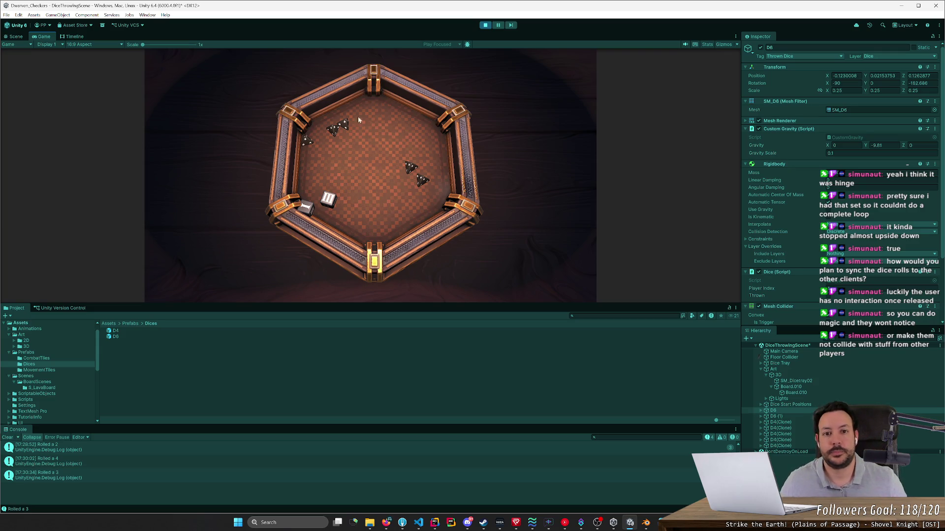
Step: Exit Play mode, leaving the two D6 dice resting beside the hexagonal tray
{"action": "left_click", "coordinate": [482, 27]}
{"action": "scroll", "coordinate": [506, 123], "scroll_direction": "down", "scroll_amount": 5}
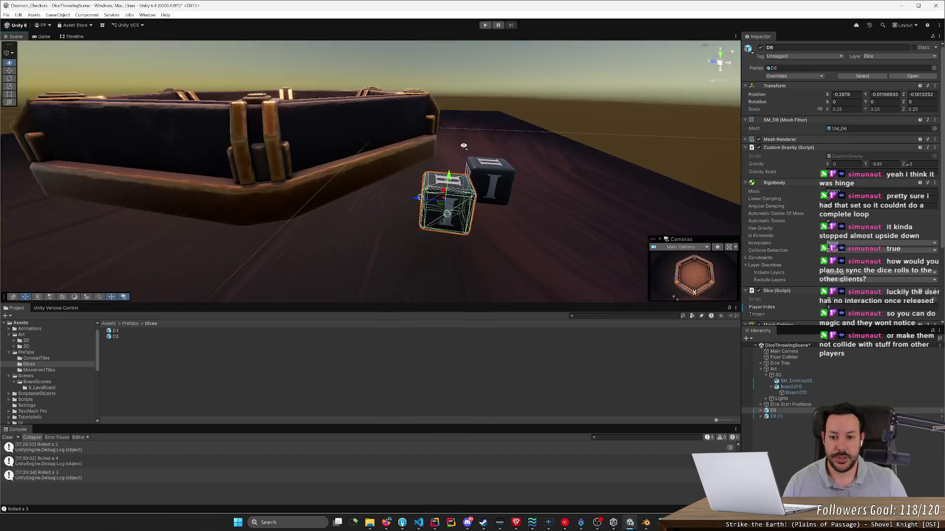
Step: Inspect the tray hierarchy: Dice Tray, Art, SM_Dicetray02, Board.010 and the 3D group
{"action": "left_click", "coordinate": [418, 220]}
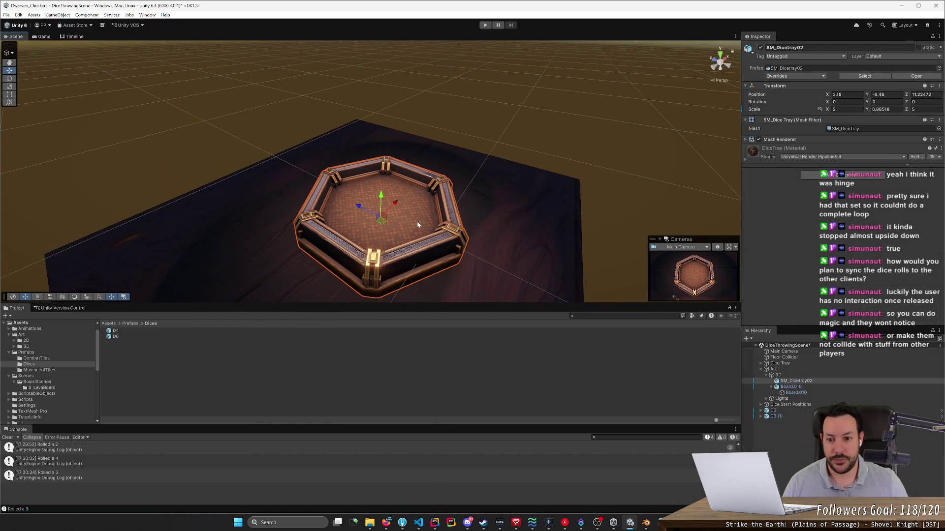
{"action": "left_click", "coordinate": [785, 364]}
{"action": "left_click", "coordinate": [787, 370]}
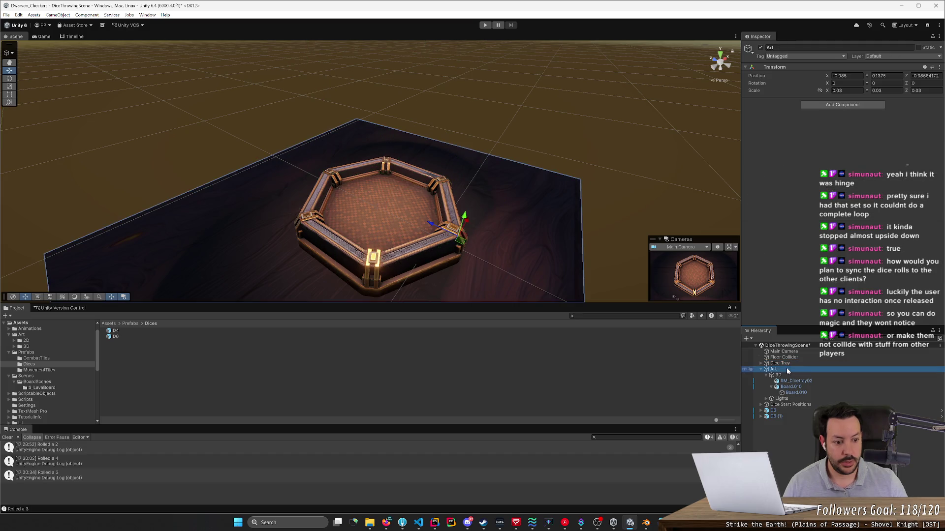
{"action": "left_click", "coordinate": [787, 364]}
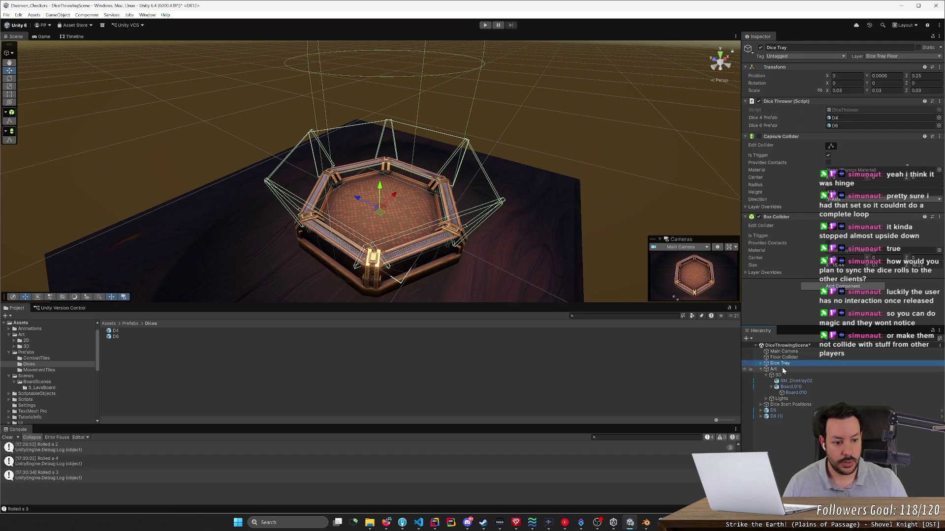
{"action": "left_click", "coordinate": [788, 369]}
{"action": "left_click", "coordinate": [788, 382]}
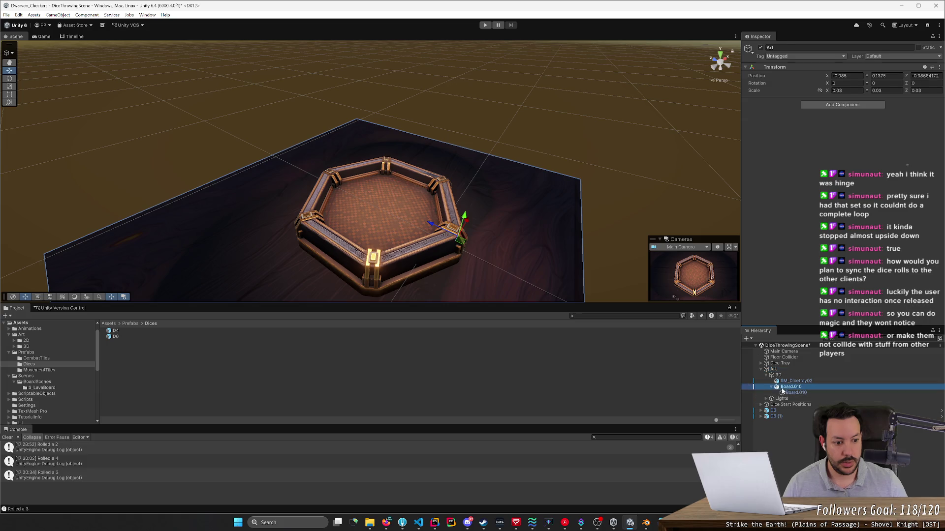
{"action": "left_click", "coordinate": [790, 387]}
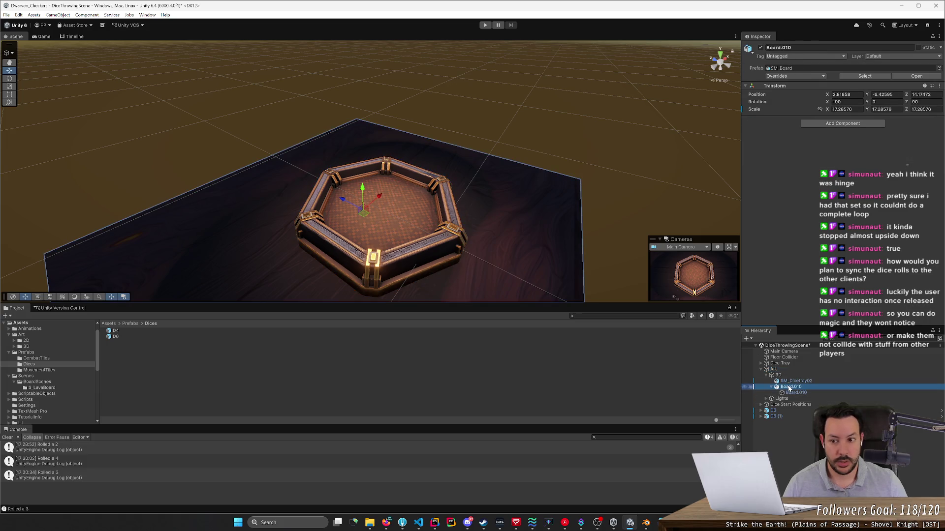
{"action": "left_click", "coordinate": [788, 376]}
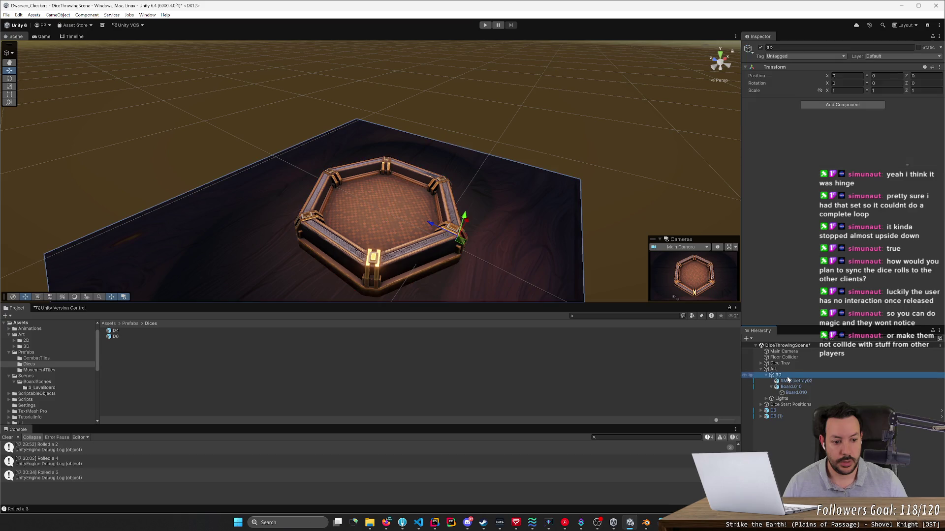
Step: Select both the Art group and the Dice Tray object together
{"action": "left_click_drag", "start_coordinate": [599, 280], "coordinate": [492, 273]}
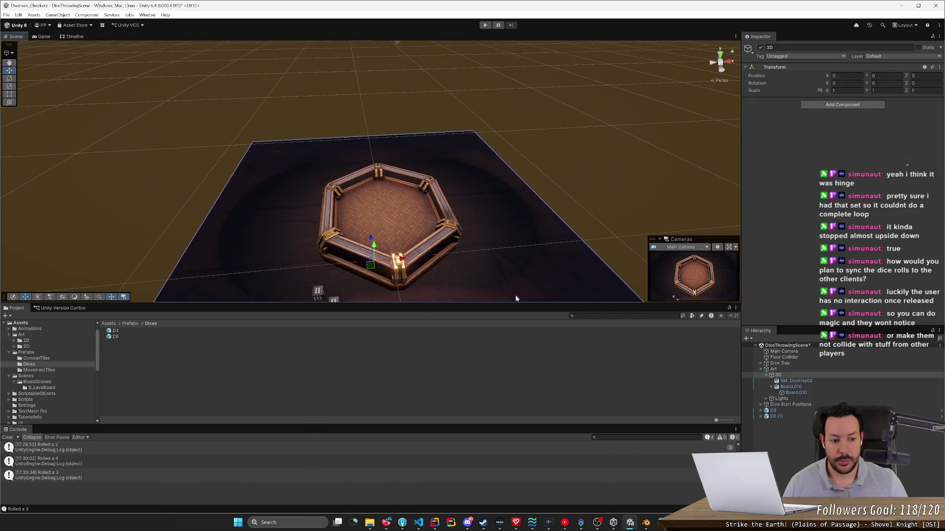
{"action": "left_click", "coordinate": [783, 370]}
{"action": "left_click", "coordinate": [782, 364], "text": "ctrl"}
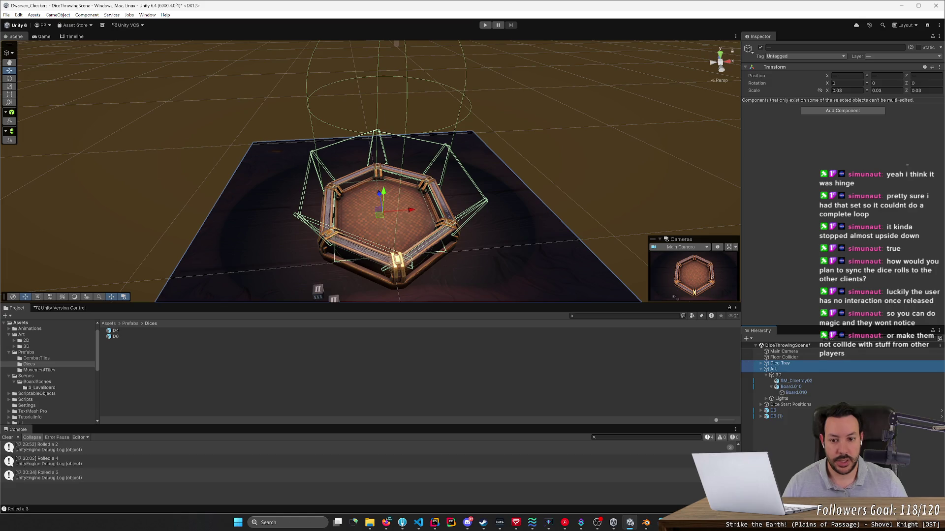
Step: Duplicate Dice Tray and Art and slide the copy along X beside the original
{"action": "key", "text": "ctrl+d"}
{"action": "left_click_drag", "start_coordinate": [411, 210], "coordinate": [519, 216]}
{"action": "scroll", "coordinate": [519, 221], "scroll_direction": "up", "scroll_amount": 5}
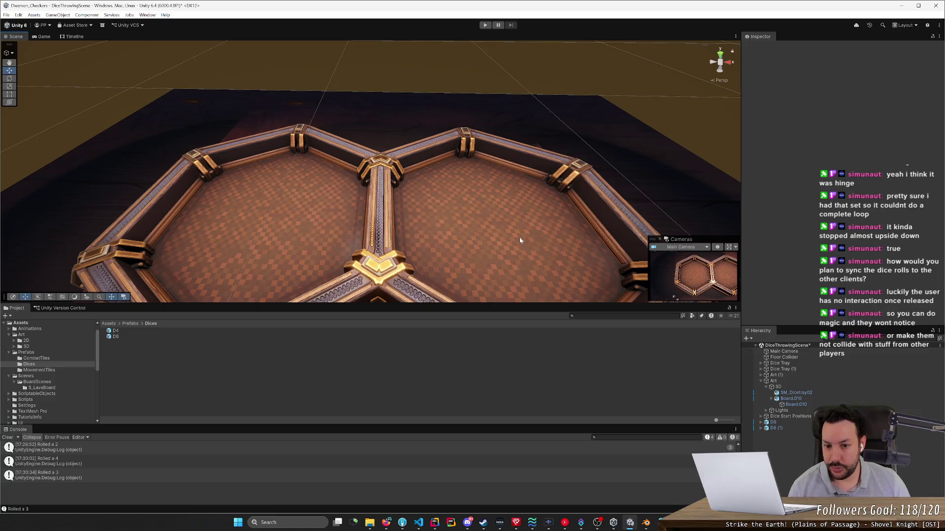
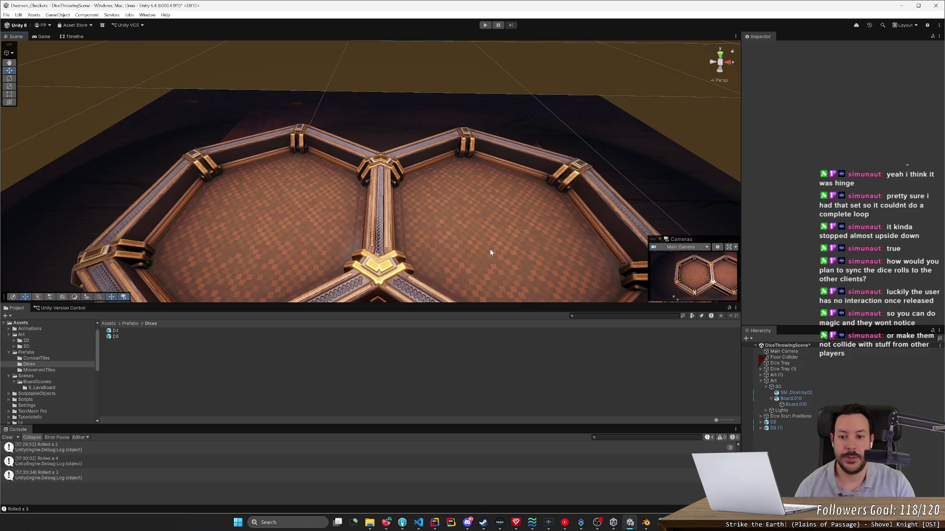
Step: Switch to the Move tool, select the right-hand tray SM_Dicetray02, then undo to remove the second tray
{"action": "scroll", "coordinate": [465, 226], "scroll_direction": "down", "scroll_amount": 10}
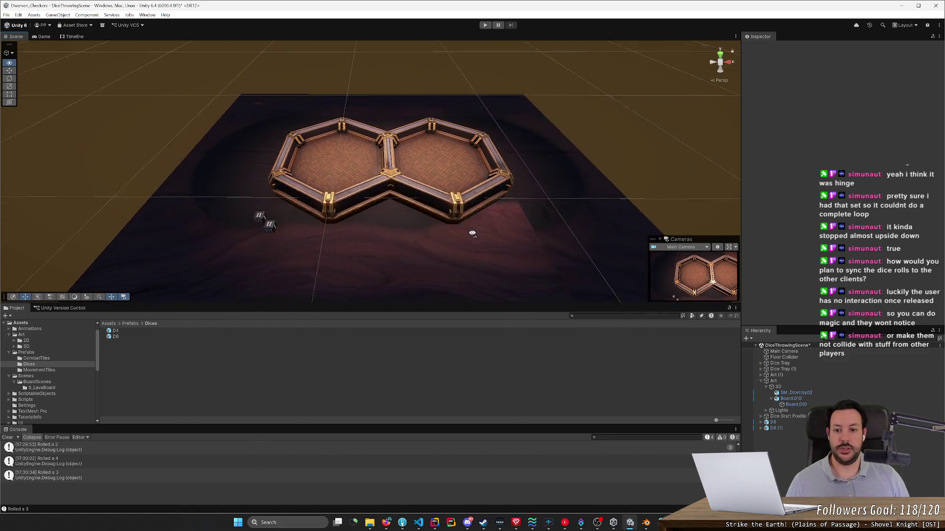
{"action": "scroll", "coordinate": [472, 233], "scroll_direction": "up", "scroll_amount": 10}
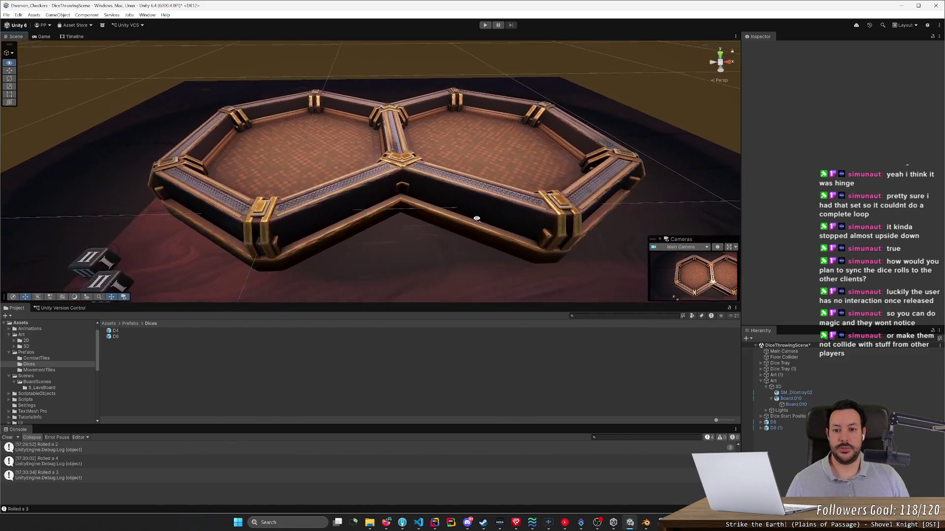
{"action": "key", "text": "w"}
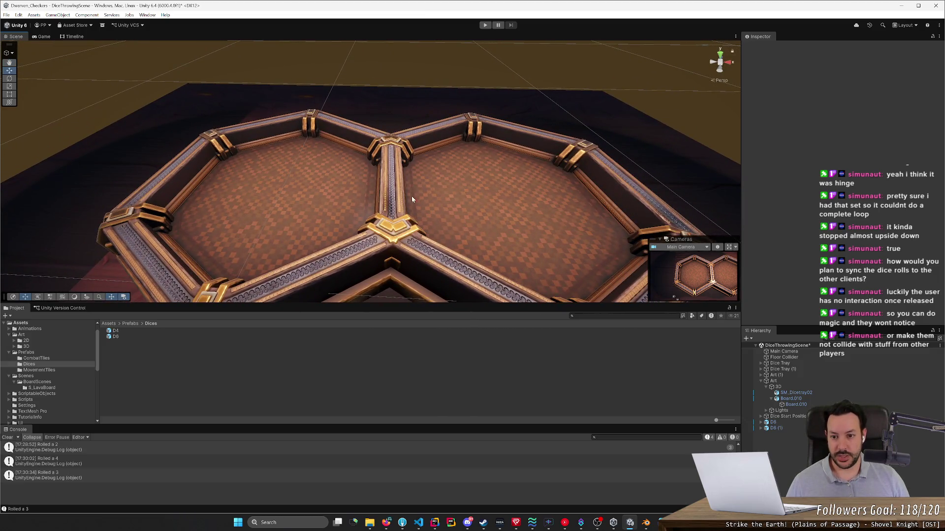
{"action": "left_click", "coordinate": [347, 181]}
{"action": "left_click", "coordinate": [539, 242]}
{"action": "mouse_move", "coordinate": [590, 283]}
{"action": "left_mouse_down"}
{"action": "mouse_move", "coordinate": [573, 274]}
{"action": "mouse_move", "coordinate": [579, 282]}
{"action": "left_mouse_up"}
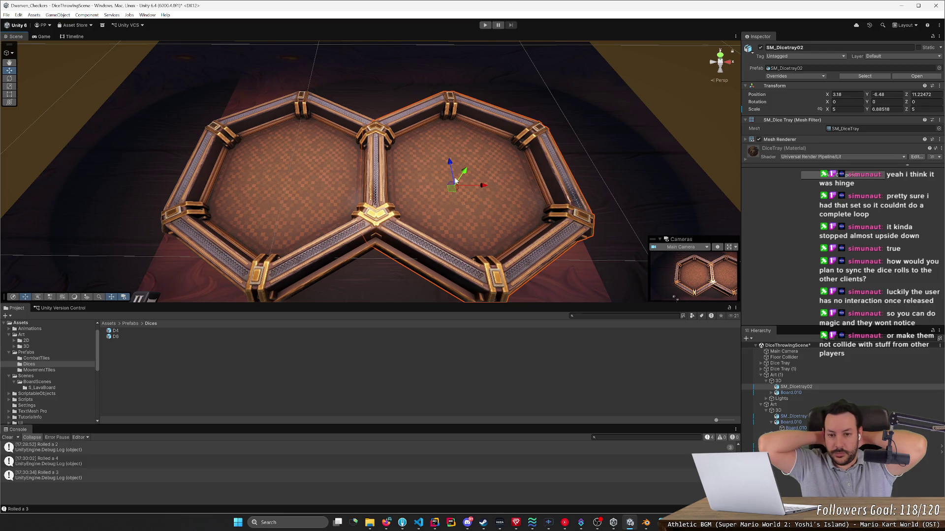
{"action": "key", "text": "ctrl+z"}
{"action": "key", "text": "ctrl+z"}
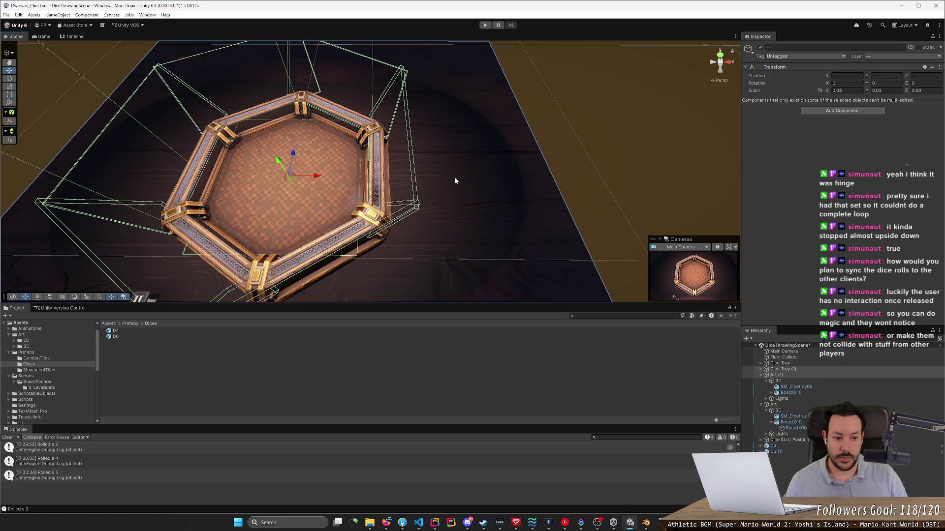
Step: Remove the duplicate Dice Tray (1) and Art (1), leaving one hexagonal tray, and enter Play mode
{"action": "key", "text": "ctrl+z"}
{"action": "left_click_drag", "start_coordinate": [433, 182], "coordinate": [480, 167], "text": "alt"}
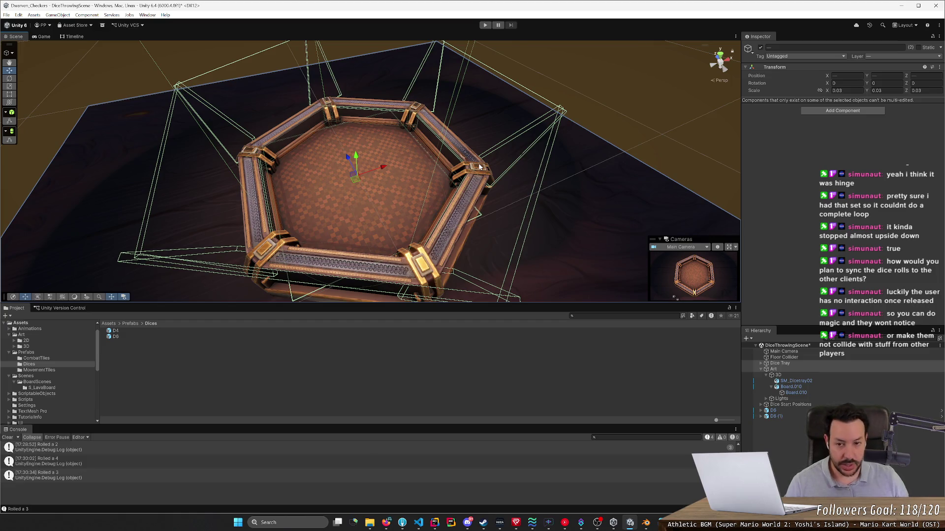
{"action": "left_click", "coordinate": [486, 25]}
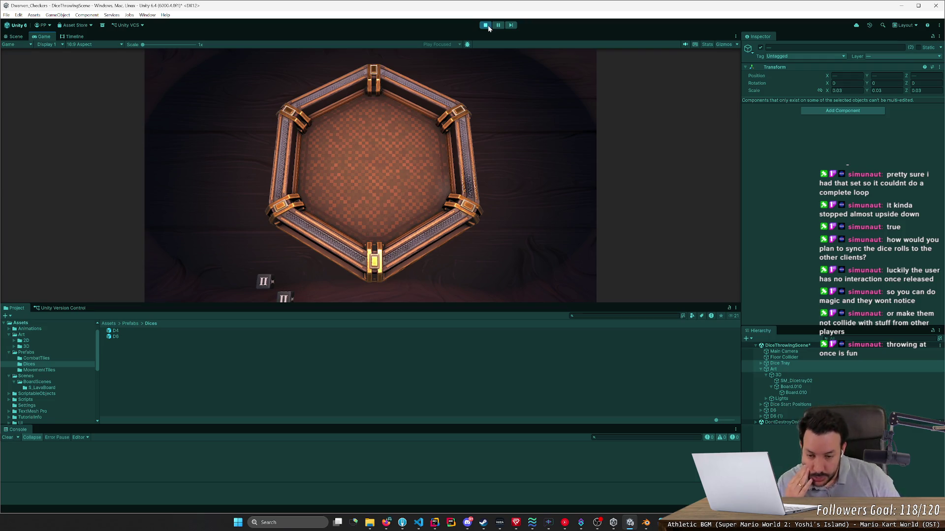
Step: Throw the dice into the hexagonal tray and gather them at its centre, logging rolls of 1 and 2
{"action": "mouse_move", "coordinate": [320, 209]}
{"action": "left_mouse_down"}
{"action": "mouse_move", "coordinate": [316, 162]}
{"action": "mouse_move", "coordinate": [422, 167]}
{"action": "mouse_move", "coordinate": [190, 153]}
{"action": "left_mouse_up"}
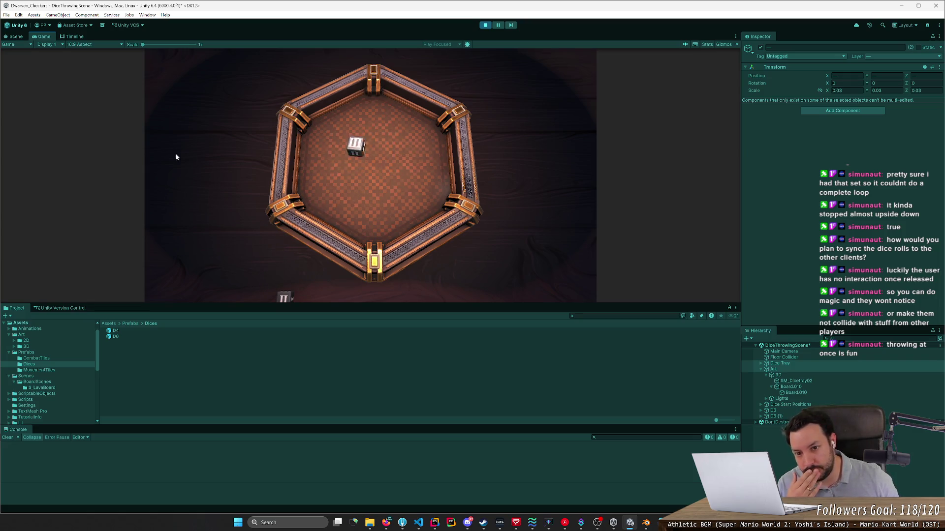
{"action": "left_click_drag", "start_coordinate": [283, 301], "coordinate": [310, 232]}
{"action": "mouse_move", "coordinate": [219, 160]}
{"action": "left_mouse_down"}
{"action": "mouse_move", "coordinate": [582, 253]}
{"action": "mouse_move", "coordinate": [292, 196]}
{"action": "mouse_move", "coordinate": [307, 182]}
{"action": "mouse_move", "coordinate": [295, 177]}
{"action": "mouse_move", "coordinate": [435, 155]}
{"action": "left_mouse_up"}
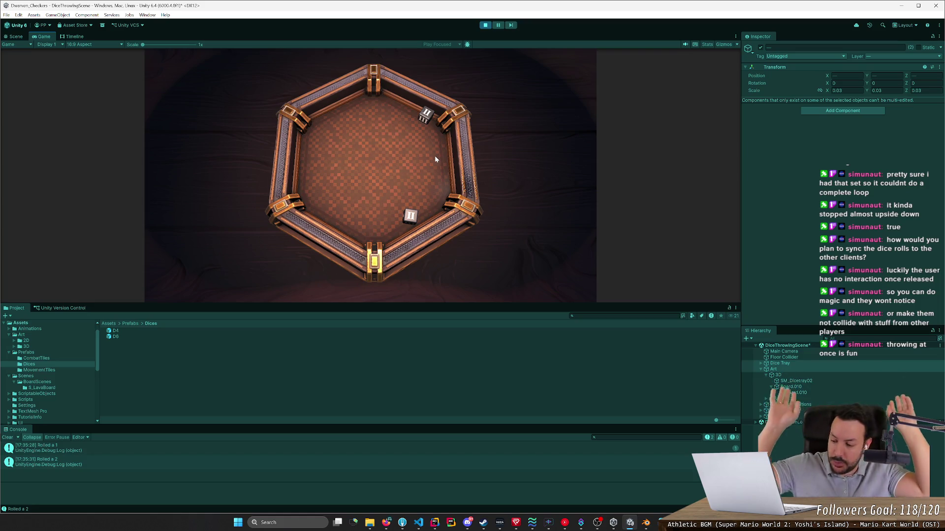
{"action": "left_click_drag", "start_coordinate": [410, 217], "coordinate": [374, 143]}
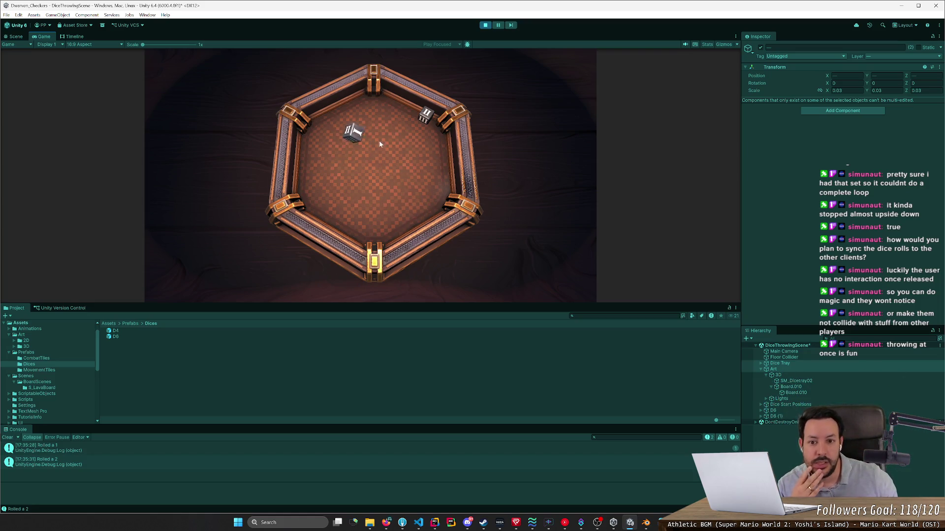
{"action": "mouse_move", "coordinate": [417, 120]}
{"action": "left_mouse_down"}
{"action": "mouse_move", "coordinate": [318, 199]}
{"action": "mouse_move", "coordinate": [345, 192]}
{"action": "mouse_move", "coordinate": [340, 185]}
{"action": "mouse_move", "coordinate": [372, 202]}
{"action": "mouse_move", "coordinate": [370, 191]}
{"action": "mouse_move", "coordinate": [403, 203]}
{"action": "mouse_move", "coordinate": [390, 202]}
{"action": "mouse_move", "coordinate": [373, 166]}
{"action": "mouse_move", "coordinate": [386, 159]}
{"action": "mouse_move", "coordinate": [387, 182]}
{"action": "mouse_move", "coordinate": [371, 198]}
{"action": "mouse_move", "coordinate": [372, 188]}
{"action": "mouse_move", "coordinate": [385, 194]}
{"action": "mouse_move", "coordinate": [382, 162]}
{"action": "left_mouse_up"}
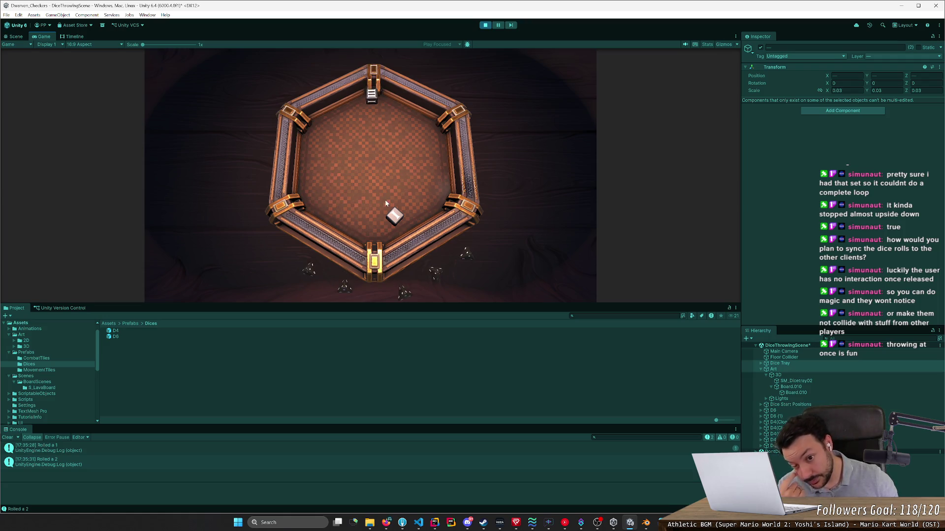
Step: Fling several dice across the tray and move the III and II dice to mid-tray, logging a 3
{"action": "left_click_drag", "start_coordinate": [394, 220], "coordinate": [369, 133]}
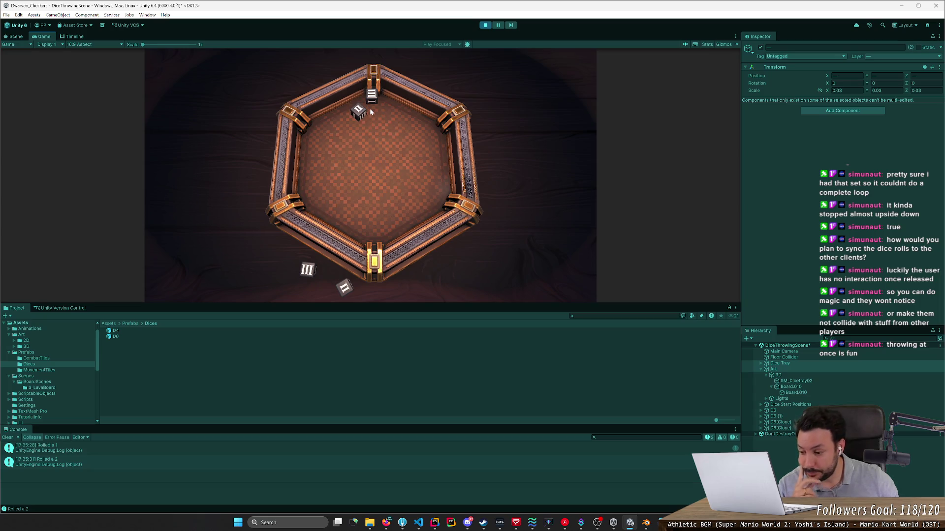
{"action": "mouse_move", "coordinate": [374, 96]}
{"action": "left_mouse_down"}
{"action": "mouse_move", "coordinate": [365, 75]}
{"action": "mouse_move", "coordinate": [338, 213]}
{"action": "mouse_move", "coordinate": [406, 139]}
{"action": "left_mouse_up"}
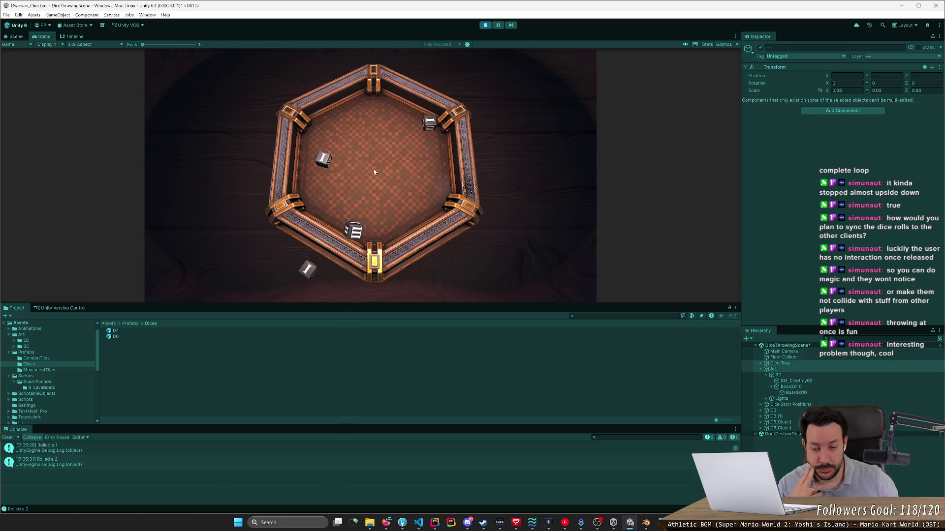
{"action": "mouse_move", "coordinate": [337, 239]}
{"action": "left_mouse_down"}
{"action": "mouse_move", "coordinate": [329, 231]}
{"action": "mouse_move", "coordinate": [348, 202]}
{"action": "left_mouse_up"}
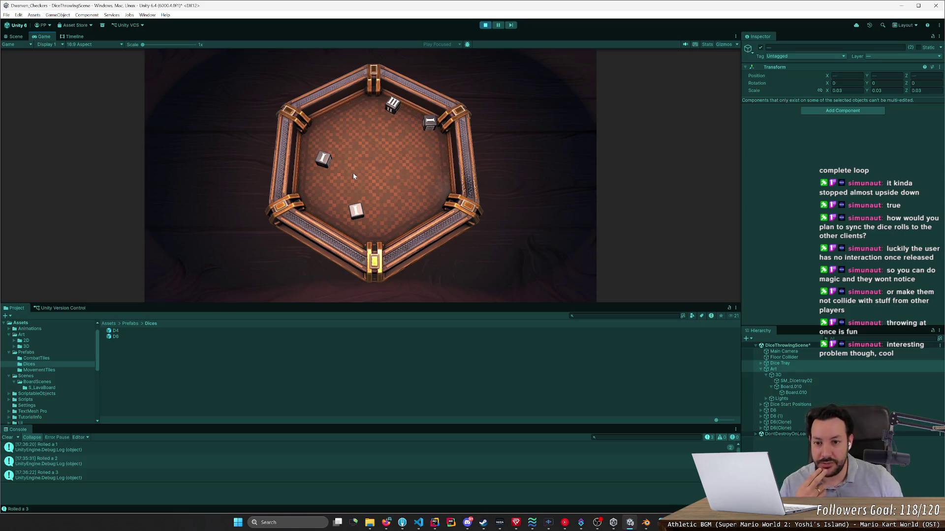
{"action": "mouse_move", "coordinate": [391, 110]}
{"action": "left_mouse_down"}
{"action": "mouse_move", "coordinate": [393, 98]}
{"action": "mouse_move", "coordinate": [370, 216]}
{"action": "mouse_move", "coordinate": [392, 193]}
{"action": "mouse_move", "coordinate": [393, 158]}
{"action": "mouse_move", "coordinate": [418, 133]}
{"action": "mouse_move", "coordinate": [395, 121]}
{"action": "mouse_move", "coordinate": [355, 130]}
{"action": "mouse_move", "coordinate": [482, 132]}
{"action": "mouse_move", "coordinate": [367, 148]}
{"action": "mouse_move", "coordinate": [296, 191]}
{"action": "mouse_move", "coordinate": [142, 201]}
{"action": "mouse_move", "coordinate": [611, 164]}
{"action": "mouse_move", "coordinate": [462, 188]}
{"action": "mouse_move", "coordinate": [375, 112]}
{"action": "mouse_move", "coordinate": [333, 121]}
{"action": "mouse_move", "coordinate": [306, 152]}
{"action": "mouse_move", "coordinate": [313, 177]}
{"action": "mouse_move", "coordinate": [407, 205]}
{"action": "left_mouse_up"}
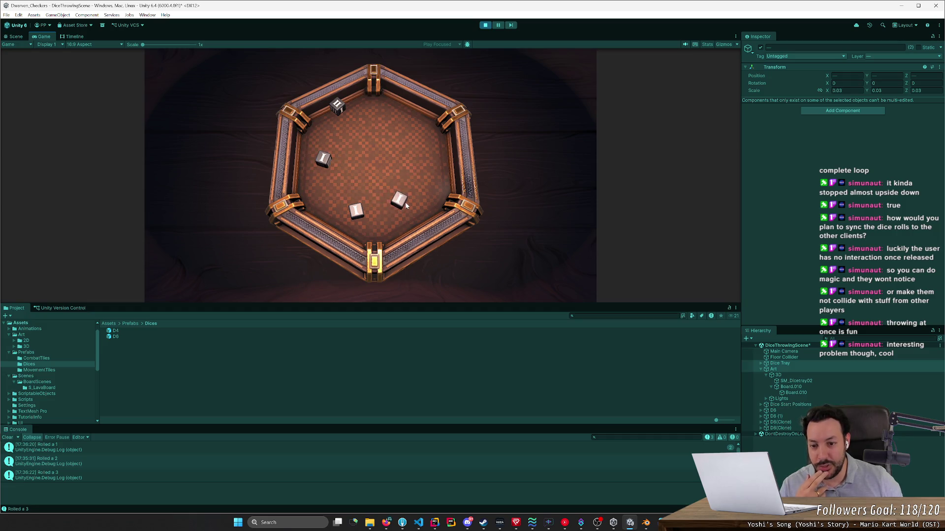
{"action": "left_click_drag", "start_coordinate": [340, 112], "coordinate": [359, 173]}
{"action": "mouse_move", "coordinate": [352, 213]}
{"action": "left_mouse_down"}
{"action": "mouse_move", "coordinate": [374, 163]}
{"action": "mouse_move", "coordinate": [358, 167]}
{"action": "mouse_move", "coordinate": [371, 170]}
{"action": "left_mouse_up"}
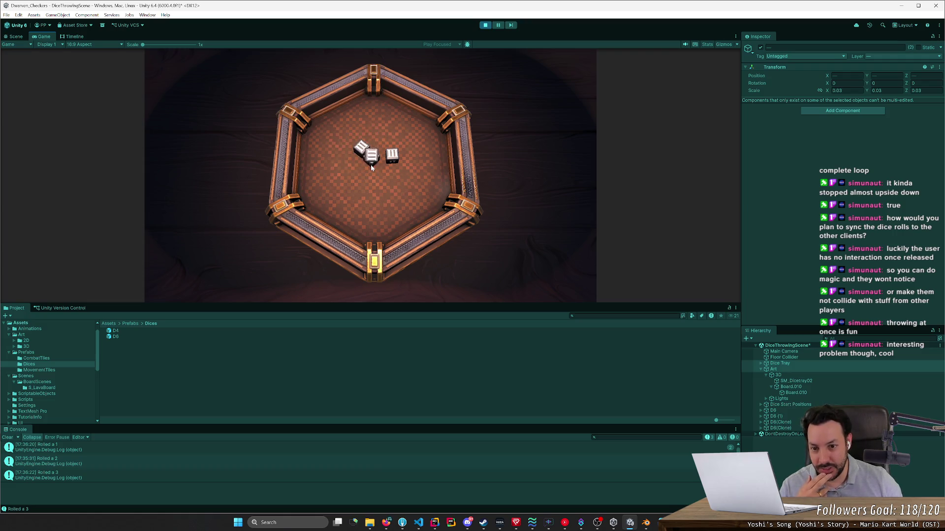
{"action": "mouse_move", "coordinate": [394, 161]}
{"action": "left_mouse_down"}
{"action": "mouse_move", "coordinate": [370, 127]}
{"action": "mouse_move", "coordinate": [375, 155]}
{"action": "mouse_move", "coordinate": [362, 160]}
{"action": "mouse_move", "coordinate": [384, 159]}
{"action": "mouse_move", "coordinate": [351, 153]}
{"action": "mouse_move", "coordinate": [369, 153]}
{"action": "left_mouse_up"}
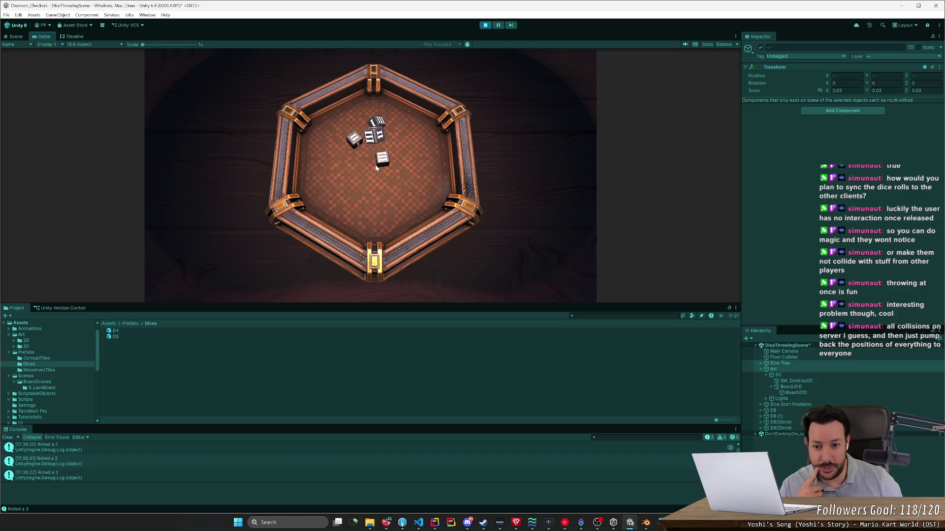
Step: Bunch the scattered dice together mid-tray and throw them again for fresh rolls of 1 and 2
{"action": "mouse_move", "coordinate": [374, 166]}
{"action": "left_mouse_down"}
{"action": "mouse_move", "coordinate": [355, 154]}
{"action": "mouse_move", "coordinate": [364, 141]}
{"action": "mouse_move", "coordinate": [372, 153]}
{"action": "left_mouse_up"}
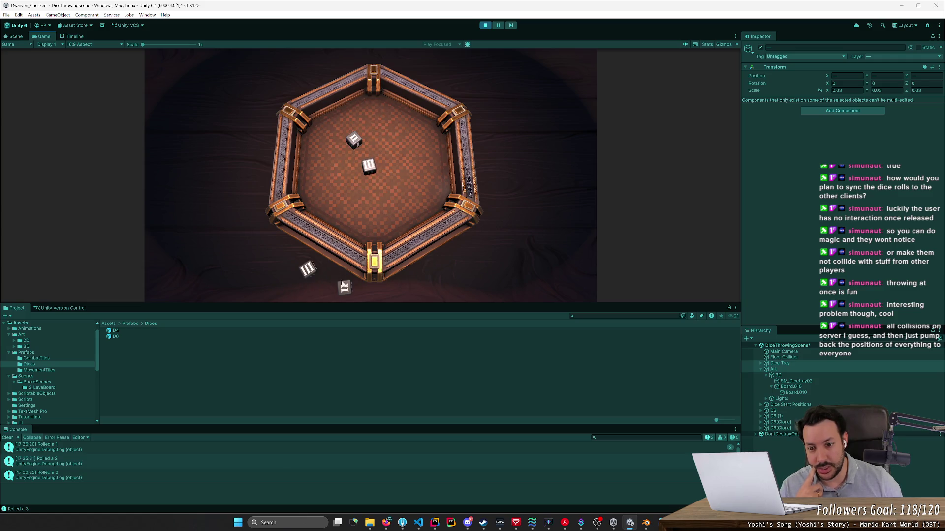
{"action": "left_click_drag", "start_coordinate": [358, 203], "coordinate": [367, 170]}
{"action": "mouse_move", "coordinate": [367, 170]}
{"action": "left_mouse_down"}
{"action": "mouse_move", "coordinate": [374, 164]}
{"action": "mouse_move", "coordinate": [354, 143]}
{"action": "mouse_move", "coordinate": [356, 167]}
{"action": "left_mouse_up"}
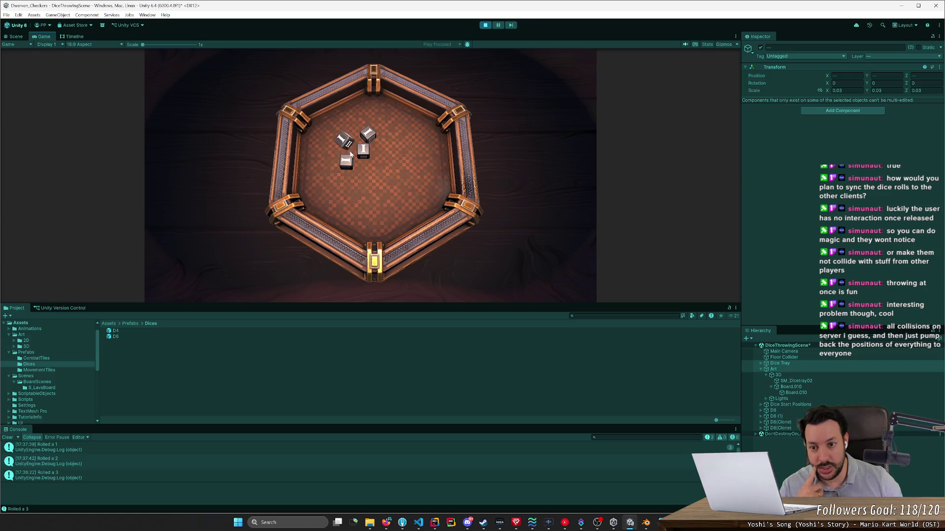
{"action": "mouse_move", "coordinate": [371, 134]}
{"action": "left_mouse_down"}
{"action": "mouse_move", "coordinate": [353, 142]}
{"action": "mouse_move", "coordinate": [348, 163]}
{"action": "left_mouse_up"}
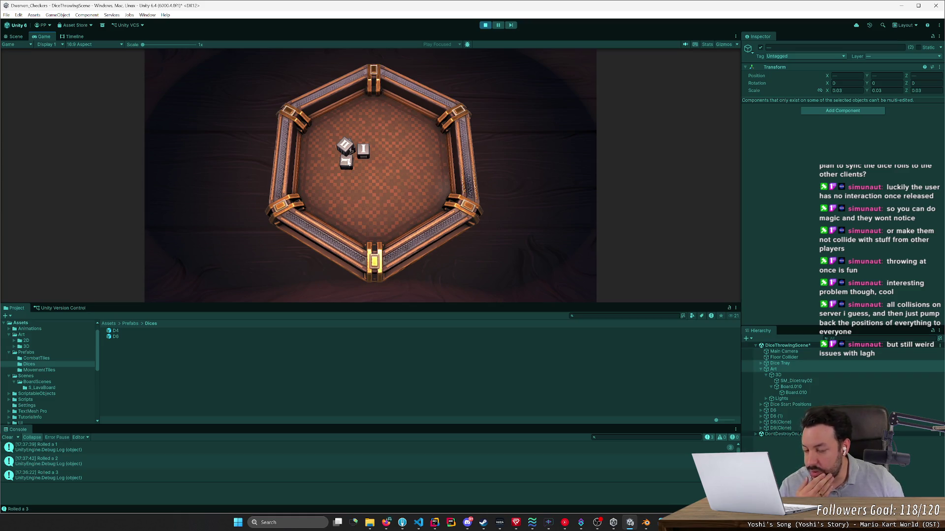
{"action": "left_click", "coordinate": [346, 162]}
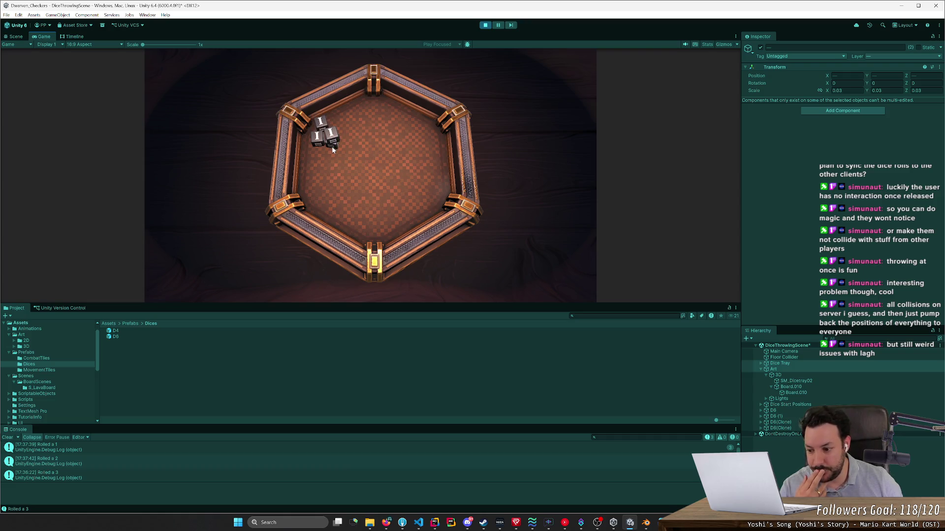
Step: Clear the logged rolls, switch to D4 dice with key 4, and throw the D4s into the tray
{"action": "left_click", "coordinate": [5, 438]}
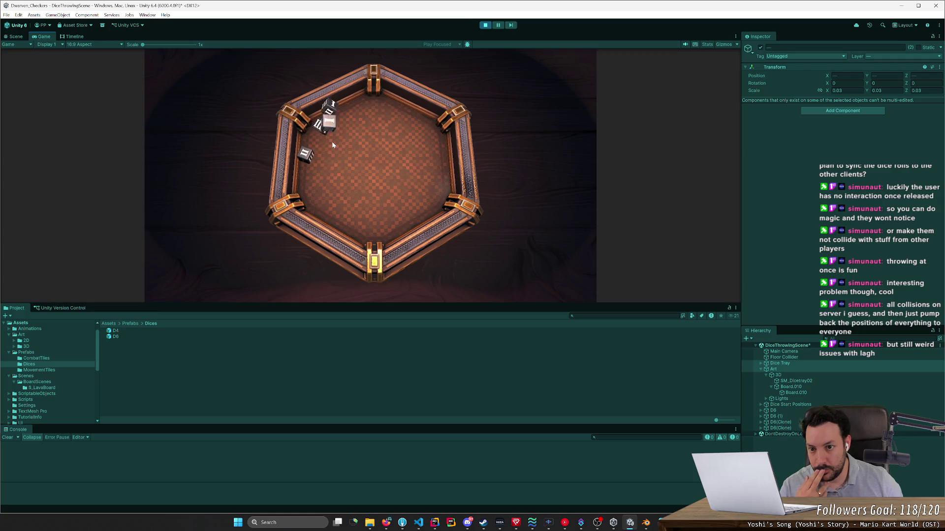
{"action": "left_click_drag", "start_coordinate": [330, 141], "coordinate": [430, 161]}
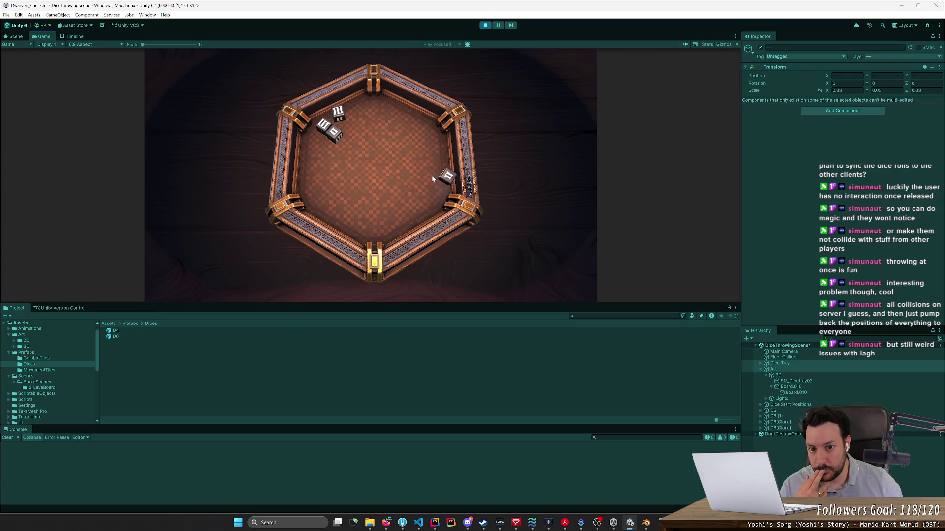
{"action": "key", "text": "4"}
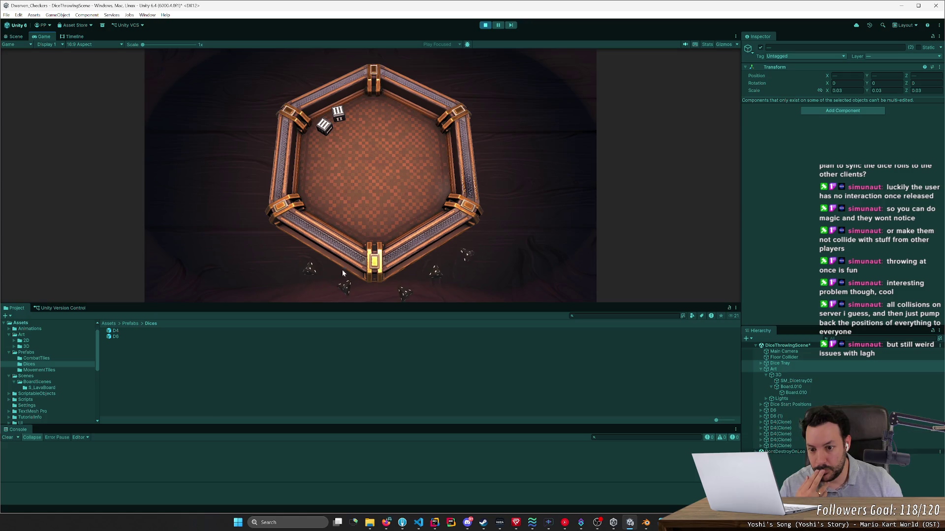
{"action": "left_click", "coordinate": [343, 202]}
{"action": "mouse_move", "coordinate": [405, 267]}
{"action": "left_mouse_down"}
{"action": "mouse_move", "coordinate": [410, 229]}
{"action": "mouse_move", "coordinate": [399, 215]}
{"action": "left_mouse_up"}
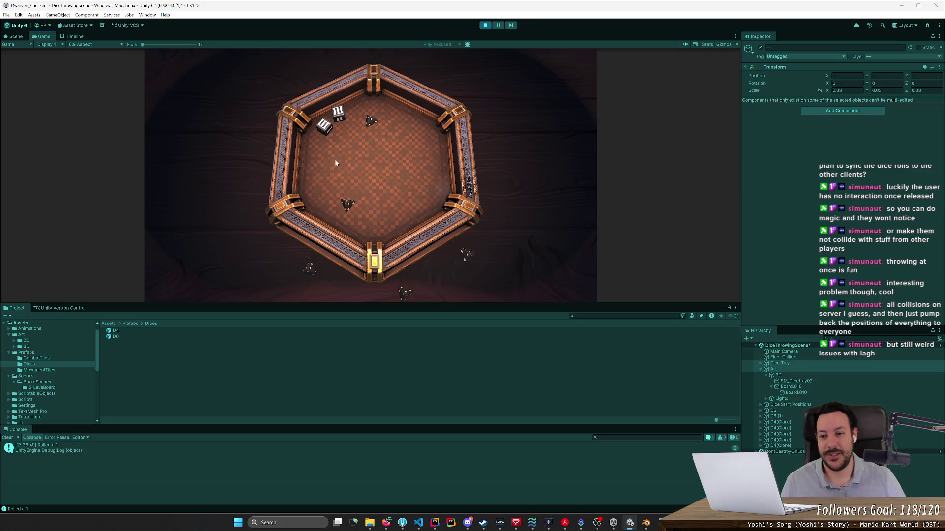
{"action": "mouse_move", "coordinate": [369, 246]}
{"action": "left_mouse_down"}
{"action": "mouse_move", "coordinate": [340, 128]}
{"action": "mouse_move", "coordinate": [340, 172]}
{"action": "mouse_move", "coordinate": [360, 198]}
{"action": "left_mouse_up"}
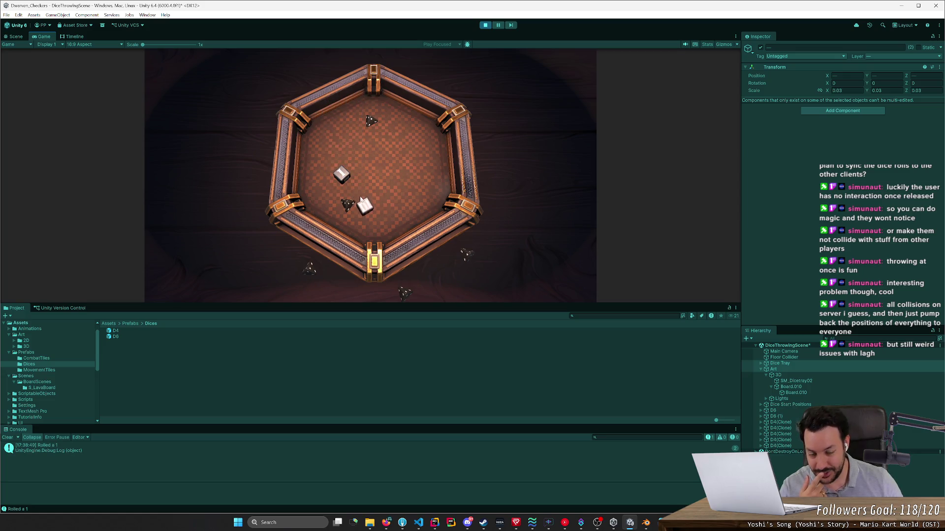
{"action": "left_click_drag", "start_coordinate": [406, 296], "coordinate": [354, 228]}
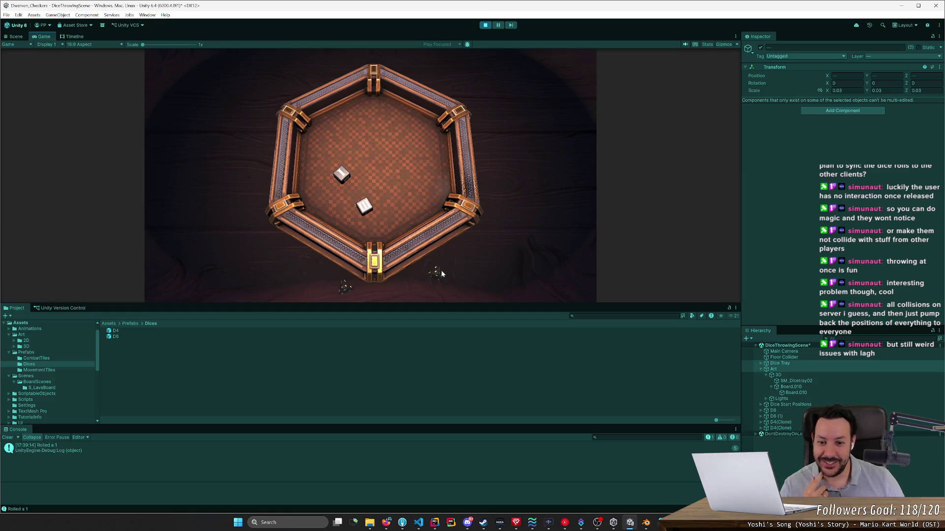
{"action": "left_click", "coordinate": [403, 219]}
Step: Bring the stray D4 dice back and throw them up toward the top of the tray
{"action": "left_click", "coordinate": [353, 237]}
{"action": "mouse_move", "coordinate": [357, 226]}
{"action": "left_mouse_down"}
{"action": "mouse_move", "coordinate": [373, 168]}
{"action": "mouse_move", "coordinate": [392, 165]}
{"action": "left_mouse_up"}
{"action": "mouse_move", "coordinate": [364, 206]}
{"action": "left_mouse_down"}
{"action": "mouse_move", "coordinate": [380, 172]}
{"action": "mouse_move", "coordinate": [347, 171]}
{"action": "mouse_move", "coordinate": [374, 147]}
{"action": "mouse_move", "coordinate": [408, 201]}
{"action": "mouse_move", "coordinate": [385, 141]}
{"action": "mouse_move", "coordinate": [320, 129]}
{"action": "mouse_move", "coordinate": [388, 136]}
{"action": "left_mouse_up"}
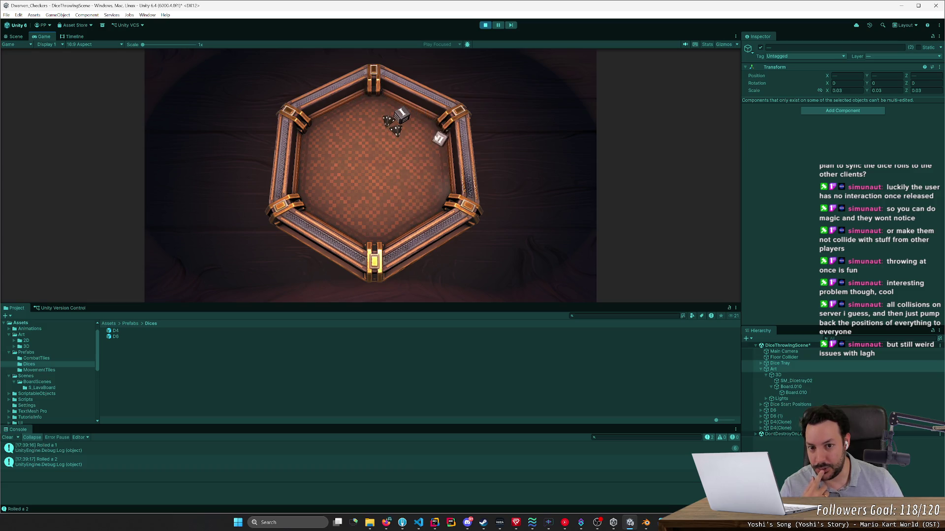
Step: Throw the white D6 repeatedly around the upper-left corner and back toward the tray centre
{"action": "mouse_move", "coordinate": [454, 130]}
{"action": "left_mouse_down"}
{"action": "mouse_move", "coordinate": [299, 134]}
{"action": "mouse_move", "coordinate": [442, 162]}
{"action": "mouse_move", "coordinate": [354, 111]}
{"action": "left_mouse_up"}
{"action": "left_click_drag", "start_coordinate": [421, 142], "coordinate": [353, 122]}
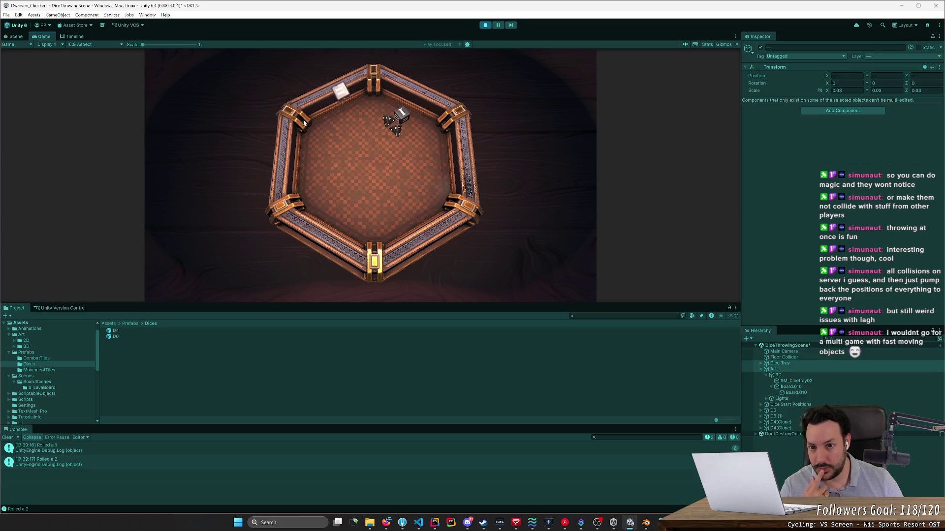
{"action": "mouse_move", "coordinate": [284, 124]}
{"action": "left_mouse_down"}
{"action": "mouse_move", "coordinate": [409, 141]}
{"action": "mouse_move", "coordinate": [299, 129]}
{"action": "mouse_move", "coordinate": [352, 122]}
{"action": "left_mouse_up"}
{"action": "mouse_move", "coordinate": [410, 124]}
{"action": "left_mouse_down"}
{"action": "mouse_move", "coordinate": [313, 99]}
{"action": "mouse_move", "coordinate": [373, 105]}
{"action": "mouse_move", "coordinate": [447, 145]}
{"action": "mouse_move", "coordinate": [380, 155]}
{"action": "left_mouse_up"}
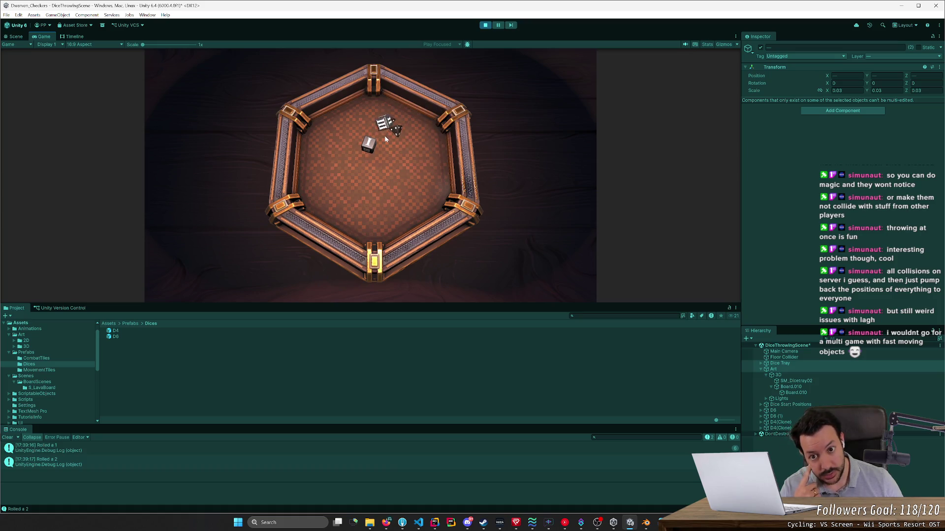
{"action": "mouse_move", "coordinate": [384, 134]}
{"action": "left_mouse_down"}
{"action": "mouse_move", "coordinate": [355, 128]}
{"action": "mouse_move", "coordinate": [367, 191]}
{"action": "mouse_move", "coordinate": [365, 174]}
{"action": "left_mouse_up"}
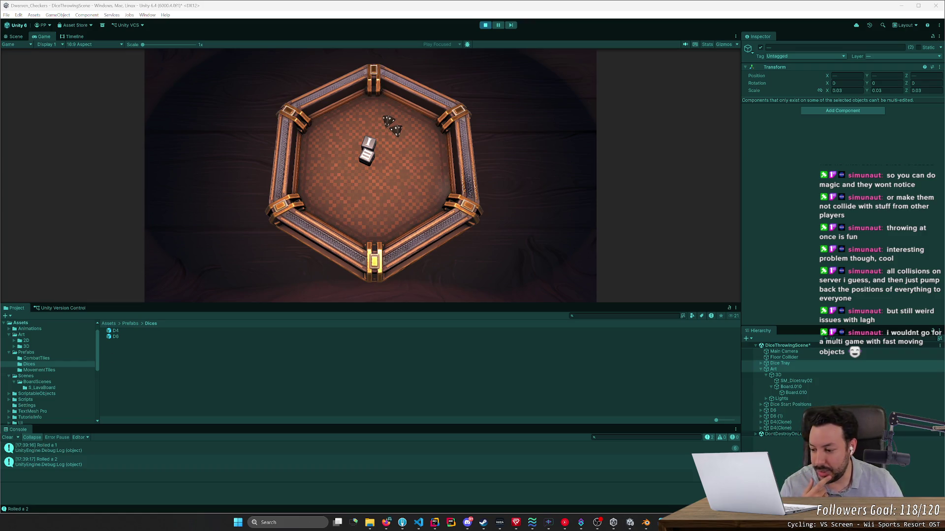
Step: Throw the D4s and both D6 dice around the tray, then enlarge the Game view over the Project area
{"action": "left_click", "coordinate": [60, 227]}
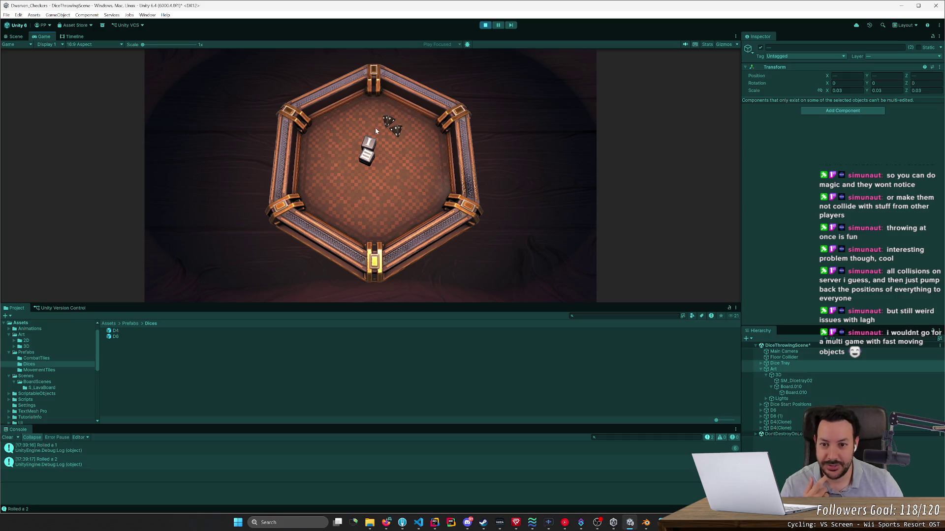
{"action": "left_click_drag", "start_coordinate": [386, 120], "coordinate": [382, 148]}
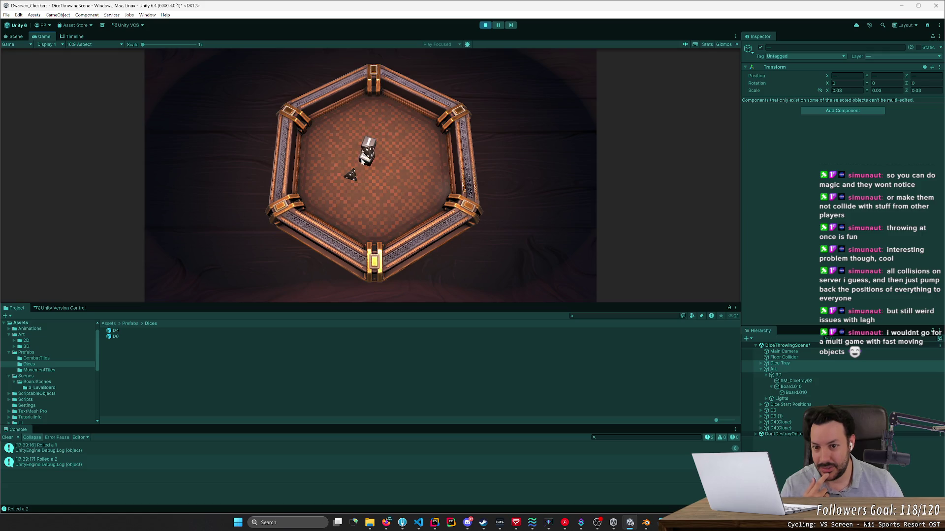
{"action": "left_click_drag", "start_coordinate": [353, 176], "coordinate": [364, 120]}
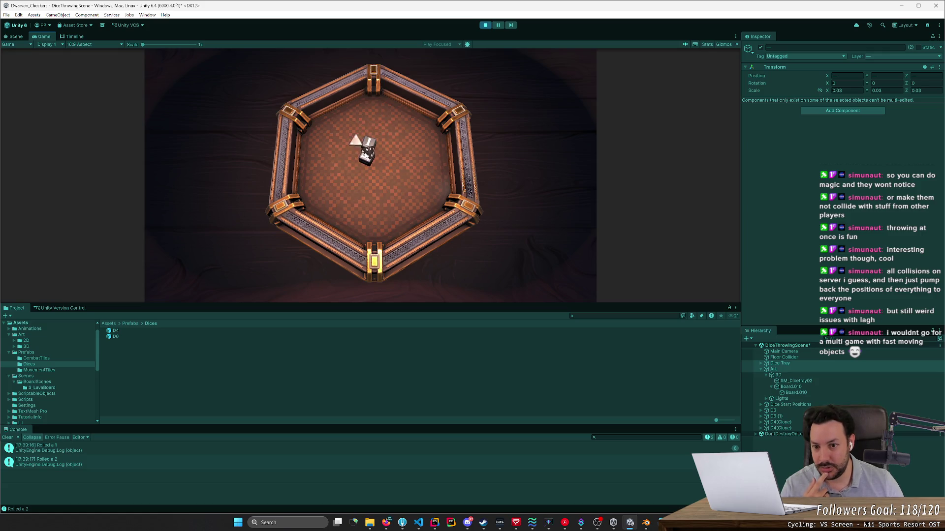
{"action": "left_click_drag", "start_coordinate": [368, 164], "coordinate": [374, 147]}
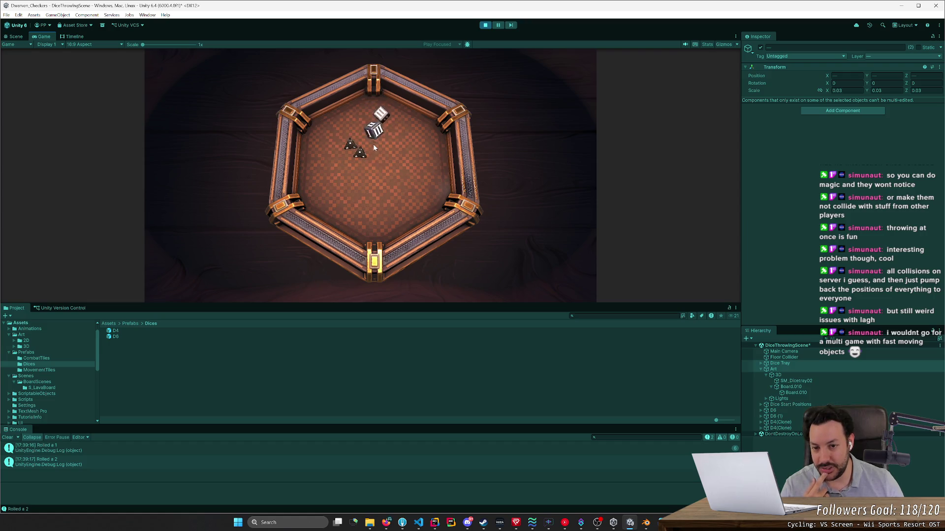
{"action": "mouse_move", "coordinate": [374, 143]}
{"action": "left_mouse_down"}
{"action": "mouse_move", "coordinate": [380, 166]}
{"action": "mouse_move", "coordinate": [371, 189]}
{"action": "mouse_move", "coordinate": [372, 148]}
{"action": "mouse_move", "coordinate": [368, 199]}
{"action": "mouse_move", "coordinate": [373, 178]}
{"action": "left_mouse_up"}
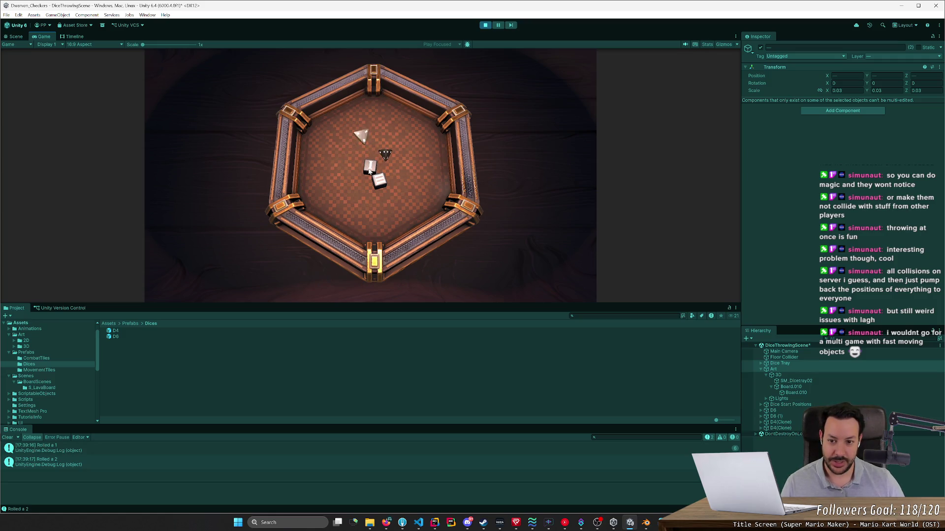
{"action": "left_click_drag", "start_coordinate": [430, 309], "coordinate": [433, 363]}
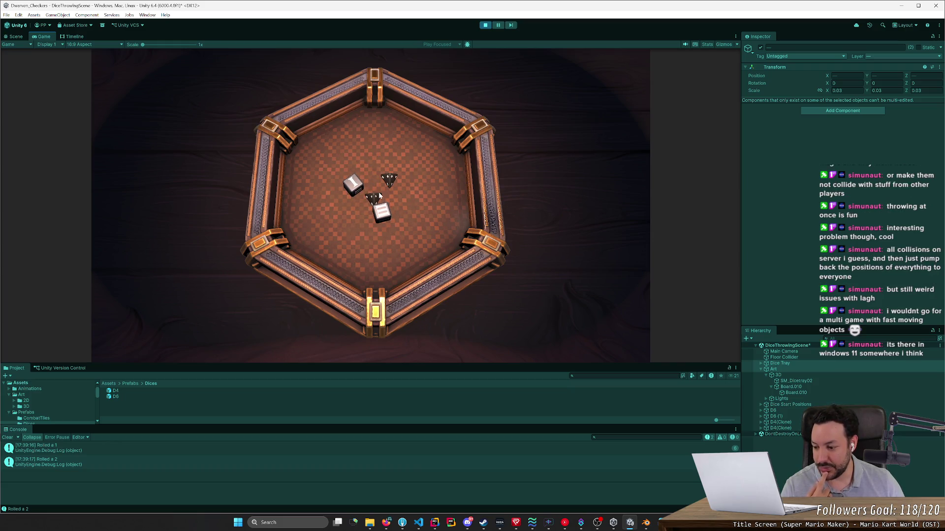
Step: Reroll the D6, II and I dice across the tray several more times until they settle
{"action": "mouse_move", "coordinate": [380, 220]}
{"action": "left_mouse_down"}
{"action": "mouse_move", "coordinate": [387, 175]}
{"action": "mouse_move", "coordinate": [401, 176]}
{"action": "mouse_move", "coordinate": [374, 160]}
{"action": "mouse_move", "coordinate": [361, 178]}
{"action": "mouse_move", "coordinate": [357, 147]}
{"action": "mouse_move", "coordinate": [366, 165]}
{"action": "left_mouse_up"}
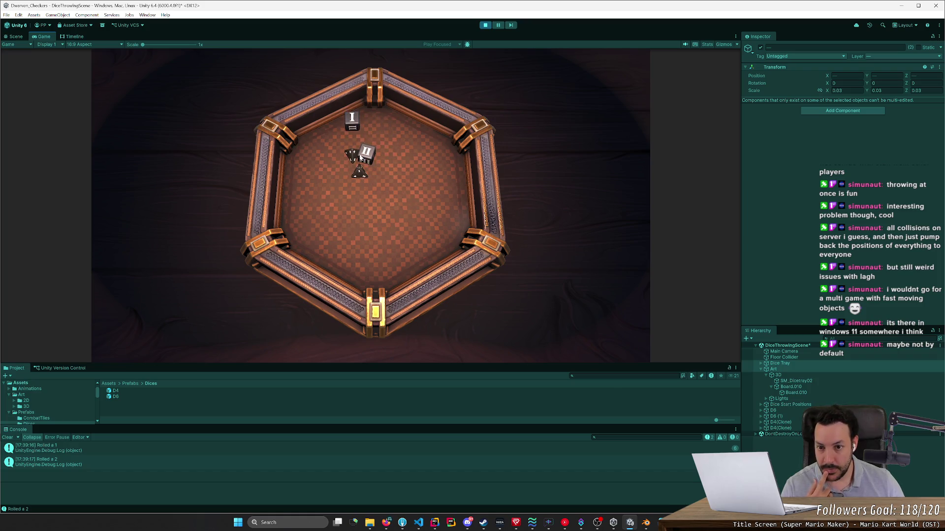
{"action": "mouse_move", "coordinate": [367, 159]}
{"action": "left_mouse_down"}
{"action": "mouse_move", "coordinate": [369, 141]}
{"action": "mouse_move", "coordinate": [381, 188]}
{"action": "mouse_move", "coordinate": [389, 188]}
{"action": "left_mouse_up"}
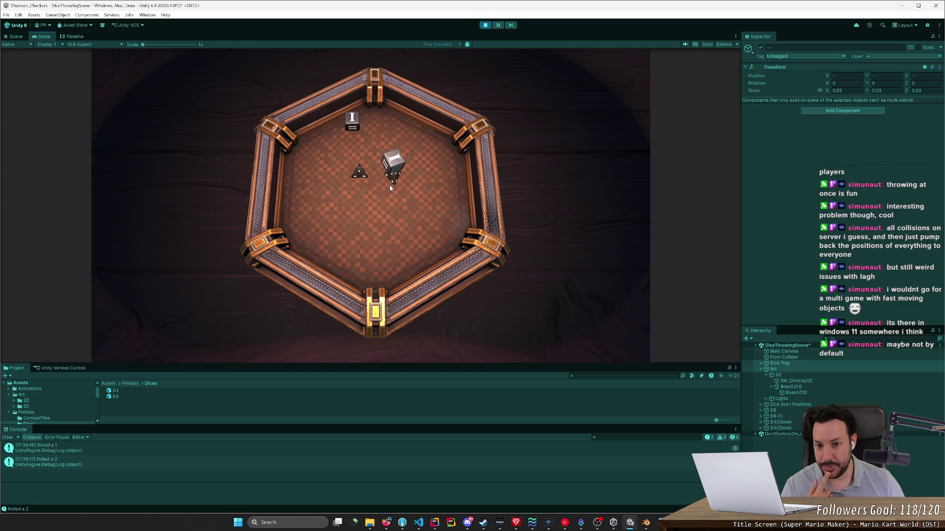
{"action": "mouse_move", "coordinate": [399, 211]}
{"action": "left_mouse_down"}
{"action": "mouse_move", "coordinate": [394, 162]}
{"action": "mouse_move", "coordinate": [385, 186]}
{"action": "mouse_move", "coordinate": [388, 196]}
{"action": "mouse_move", "coordinate": [399, 149]}
{"action": "mouse_move", "coordinate": [389, 160]}
{"action": "left_mouse_up"}
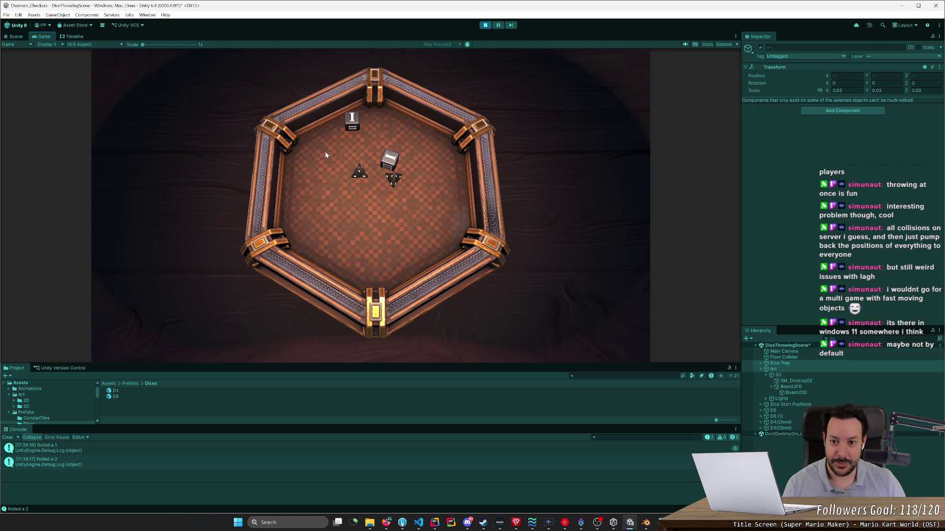
{"action": "mouse_move", "coordinate": [341, 127]}
{"action": "left_mouse_down"}
{"action": "mouse_move", "coordinate": [315, 118]}
{"action": "mouse_move", "coordinate": [347, 191]}
{"action": "left_mouse_up"}
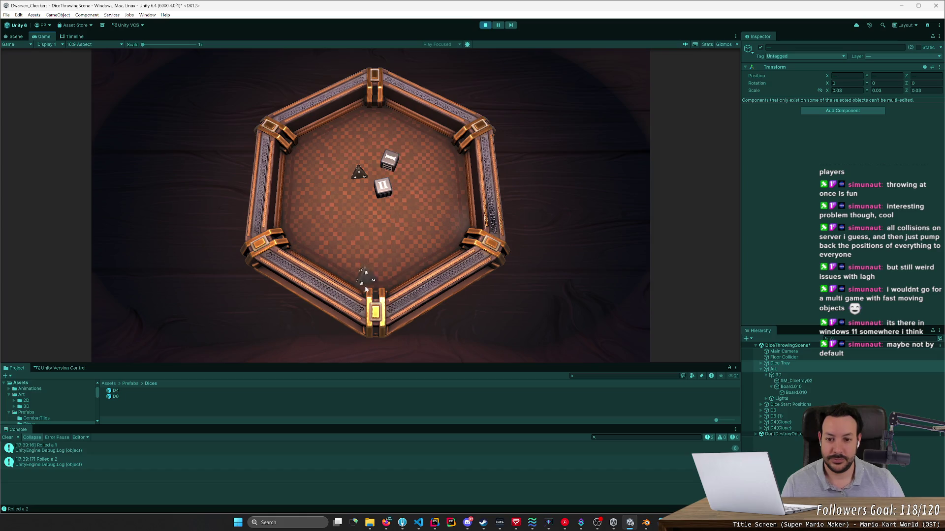
{"action": "mouse_move", "coordinate": [388, 164]}
{"action": "left_mouse_down"}
{"action": "mouse_move", "coordinate": [370, 265]}
{"action": "mouse_move", "coordinate": [378, 197]}
{"action": "mouse_move", "coordinate": [351, 211]}
{"action": "mouse_move", "coordinate": [367, 157]}
{"action": "left_mouse_up"}
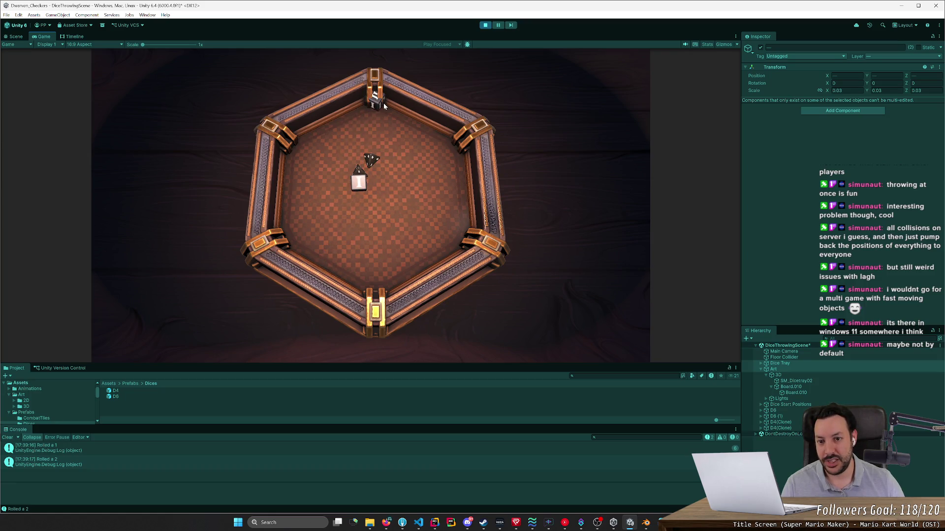
{"action": "mouse_move", "coordinate": [375, 101]}
{"action": "left_mouse_down"}
{"action": "mouse_move", "coordinate": [361, 235]}
{"action": "mouse_move", "coordinate": [365, 223]}
{"action": "left_mouse_up"}
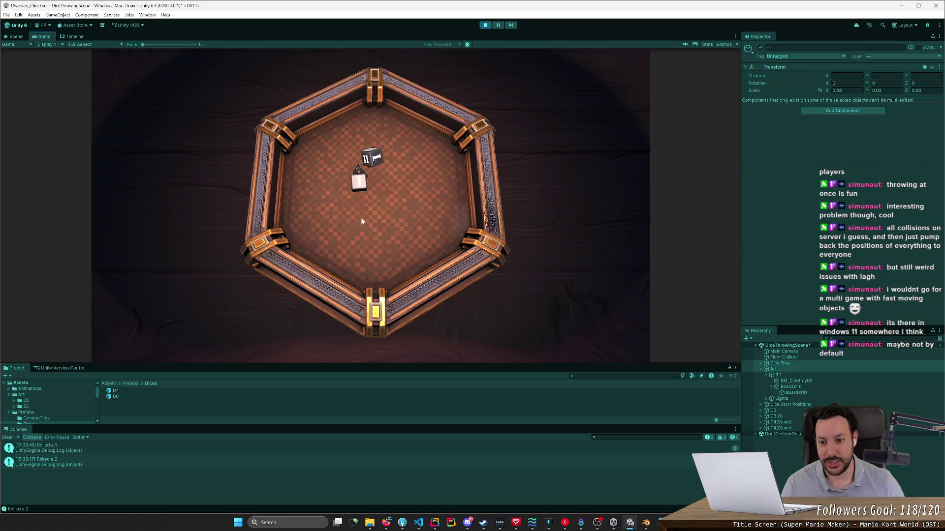
Step: Switch to D6 dice with key 2 and throw a fresh D6 and the stray III die in
{"action": "key", "text": "2"}
{"action": "left_click_drag", "start_coordinate": [345, 341], "coordinate": [359, 236]}
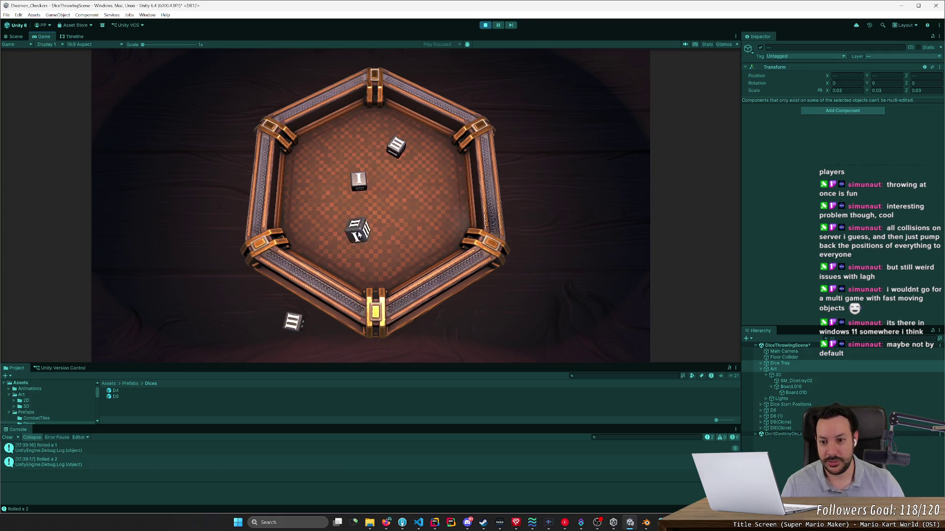
{"action": "mouse_move", "coordinate": [290, 328]}
{"action": "left_mouse_down"}
{"action": "mouse_move", "coordinate": [354, 246]}
{"action": "mouse_move", "coordinate": [352, 276]}
{"action": "mouse_move", "coordinate": [357, 227]}
{"action": "left_mouse_up"}
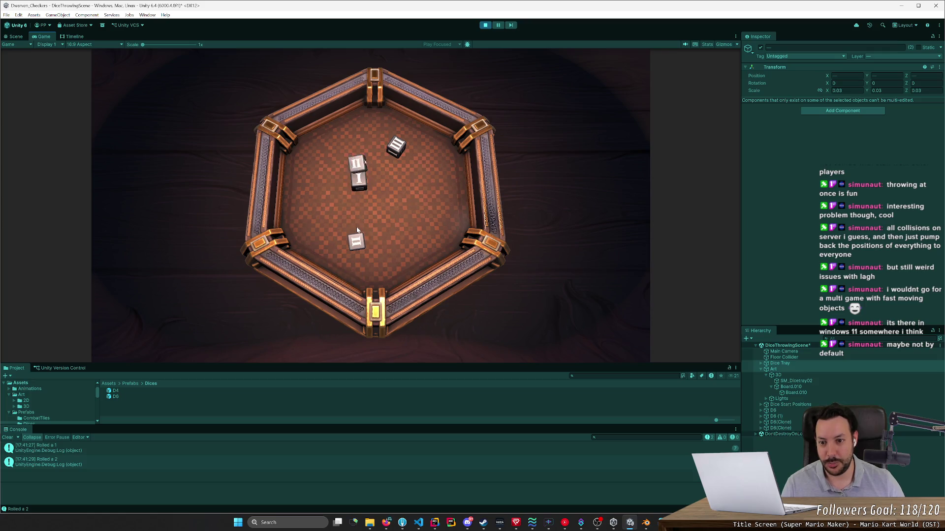
Step: Switch back to D4 dice with key 1 and fling every outside D4 into the tray, logging 3 and 4
{"action": "key", "text": "1"}
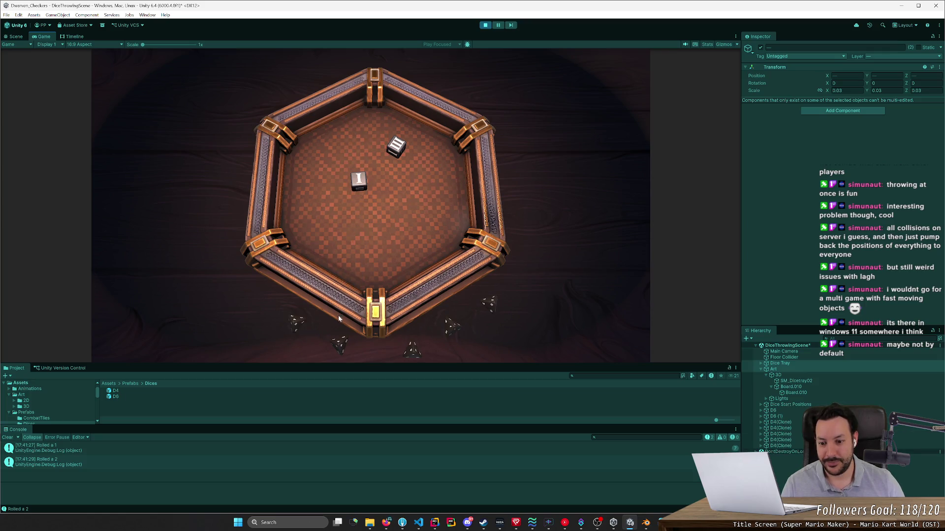
{"action": "left_click_drag", "start_coordinate": [345, 289], "coordinate": [347, 268]}
{"action": "mouse_move", "coordinate": [298, 322]}
{"action": "left_mouse_down"}
{"action": "mouse_move", "coordinate": [310, 267]}
{"action": "mouse_move", "coordinate": [354, 211]}
{"action": "left_mouse_up"}
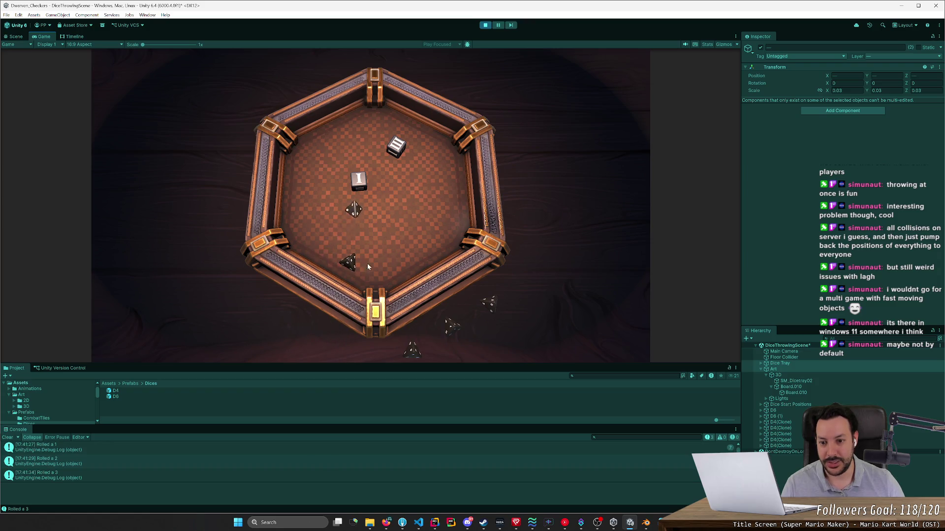
{"action": "mouse_move", "coordinate": [450, 326]}
{"action": "left_mouse_down"}
{"action": "mouse_move", "coordinate": [445, 294]}
{"action": "mouse_move", "coordinate": [415, 251]}
{"action": "left_mouse_up"}
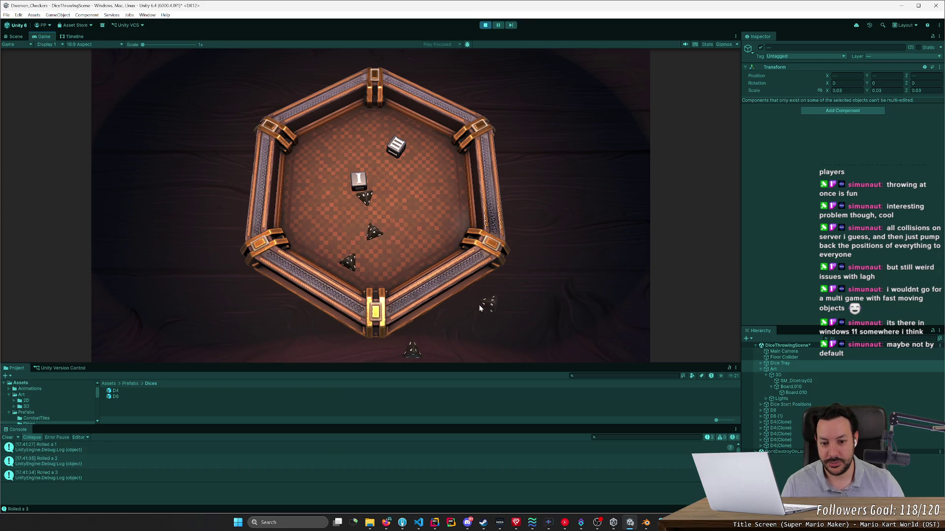
{"action": "left_click_drag", "start_coordinate": [492, 311], "coordinate": [425, 243]}
{"action": "mouse_move", "coordinate": [410, 348]}
{"action": "left_mouse_down"}
{"action": "mouse_move", "coordinate": [403, 257]}
{"action": "mouse_move", "coordinate": [397, 263]}
{"action": "left_mouse_up"}
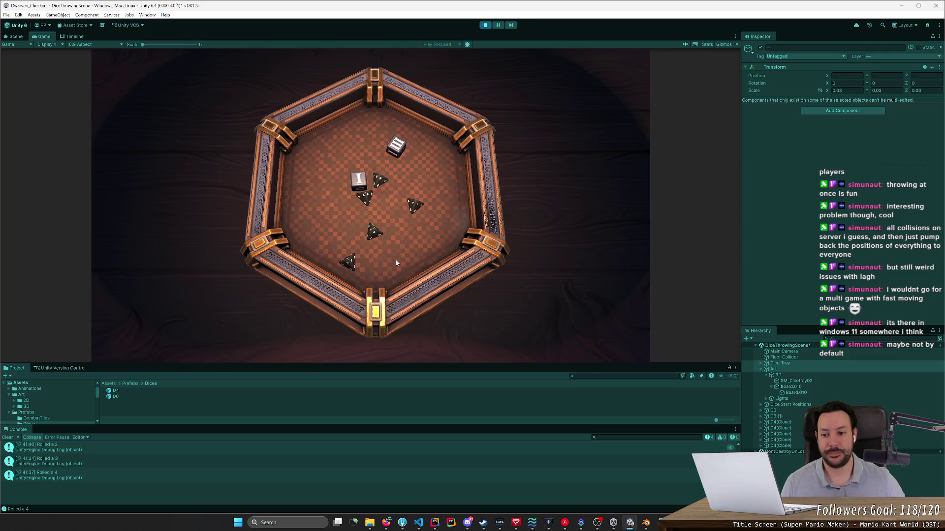
{"action": "left_click_drag", "start_coordinate": [397, 147], "coordinate": [382, 273]}
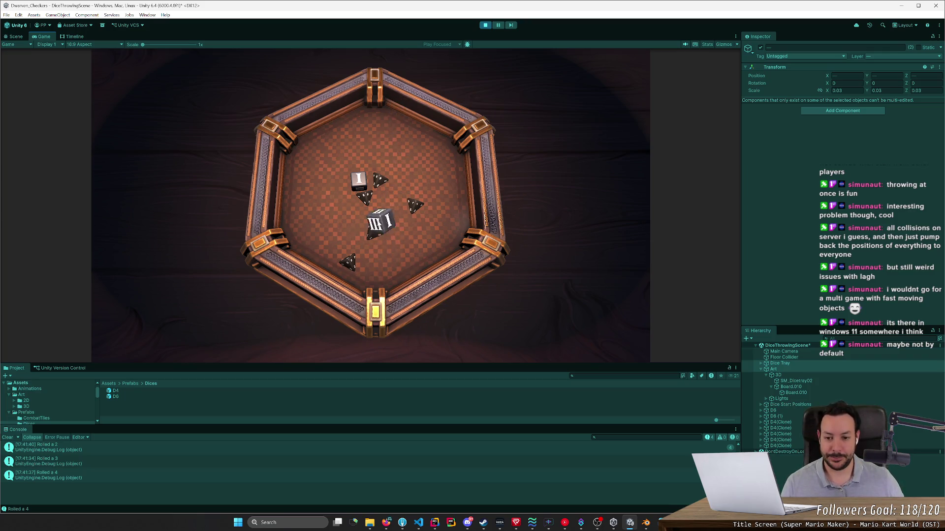
Step: Throw the D6 die repeatedly against the tray walls and let it settle
{"action": "mouse_move", "coordinate": [389, 189]}
{"action": "left_mouse_down"}
{"action": "mouse_move", "coordinate": [397, 196]}
{"action": "mouse_move", "coordinate": [419, 173]}
{"action": "mouse_move", "coordinate": [379, 236]}
{"action": "mouse_move", "coordinate": [380, 213]}
{"action": "left_mouse_up"}
{"action": "mouse_move", "coordinate": [386, 167]}
{"action": "left_mouse_down"}
{"action": "mouse_move", "coordinate": [411, 148]}
{"action": "mouse_move", "coordinate": [386, 249]}
{"action": "mouse_move", "coordinate": [367, 209]}
{"action": "left_mouse_up"}
{"action": "mouse_move", "coordinate": [312, 99]}
{"action": "left_mouse_down"}
{"action": "mouse_move", "coordinate": [429, 250]}
{"action": "mouse_move", "coordinate": [442, 233]}
{"action": "mouse_move", "coordinate": [399, 199]}
{"action": "left_mouse_up"}
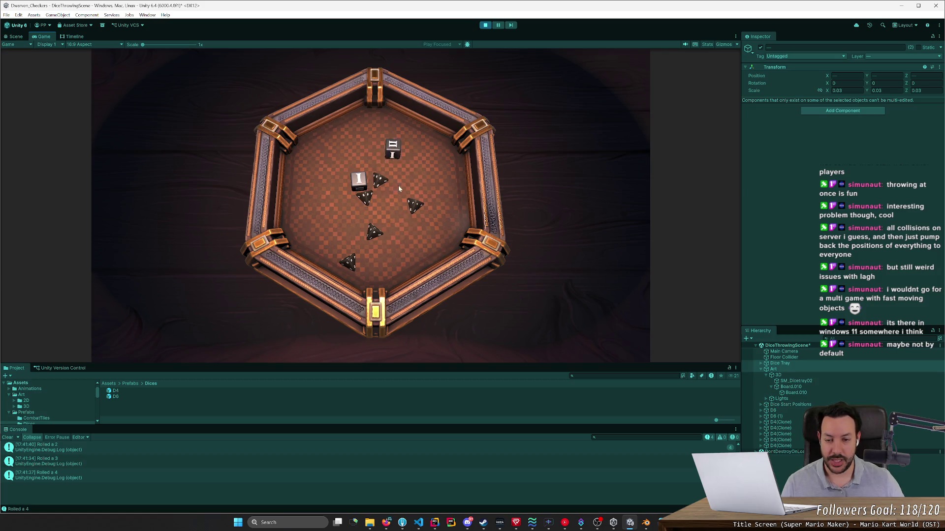
{"action": "left_click_drag", "start_coordinate": [398, 154], "coordinate": [421, 143]}
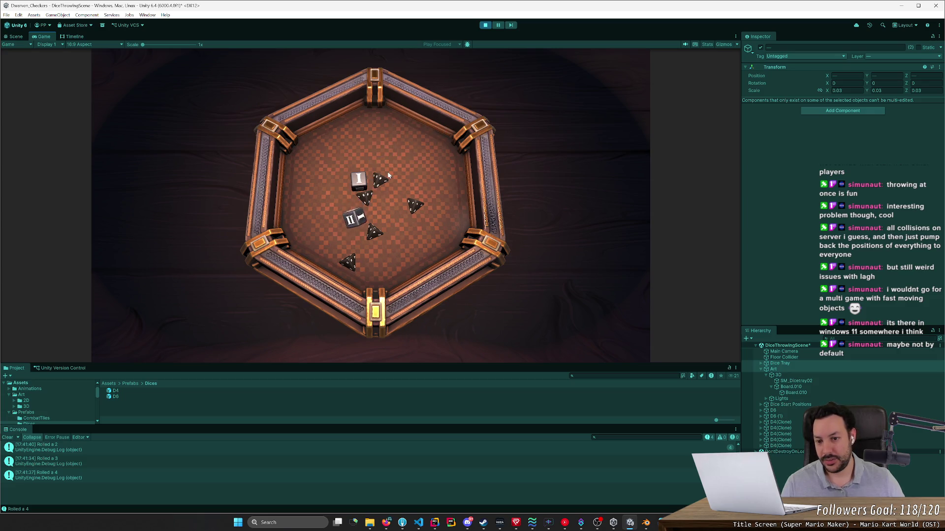
{"action": "left_click_drag", "start_coordinate": [347, 227], "coordinate": [334, 229]}
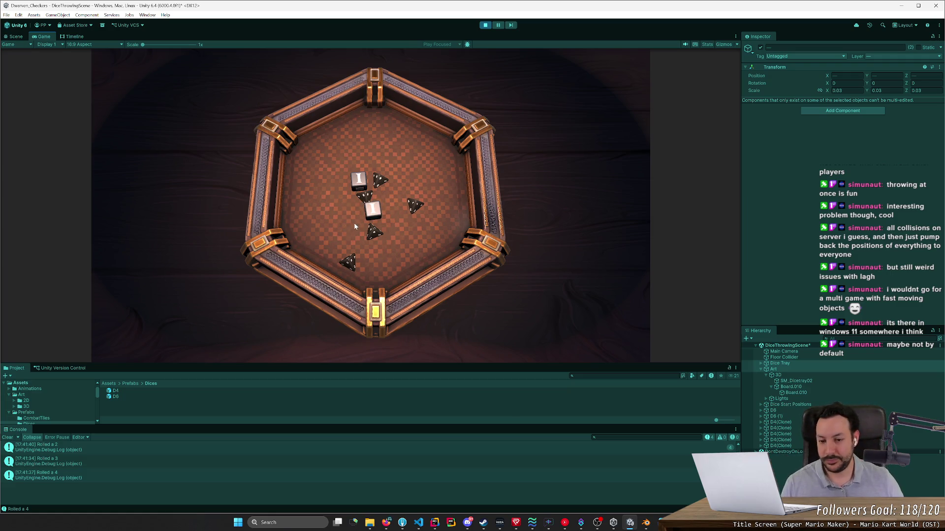
{"action": "mouse_move", "coordinate": [364, 194]}
{"action": "left_mouse_down"}
{"action": "mouse_move", "coordinate": [384, 227]}
{"action": "mouse_move", "coordinate": [370, 187]}
{"action": "mouse_move", "coordinate": [373, 212]}
{"action": "mouse_move", "coordinate": [342, 198]}
{"action": "mouse_move", "coordinate": [349, 210]}
{"action": "mouse_move", "coordinate": [339, 168]}
{"action": "mouse_move", "coordinate": [345, 199]}
{"action": "mouse_move", "coordinate": [336, 204]}
{"action": "mouse_move", "coordinate": [330, 175]}
{"action": "mouse_move", "coordinate": [327, 219]}
{"action": "mouse_move", "coordinate": [307, 169]}
{"action": "mouse_move", "coordinate": [309, 201]}
{"action": "mouse_move", "coordinate": [247, 158]}
{"action": "mouse_move", "coordinate": [276, 202]}
{"action": "left_mouse_up"}
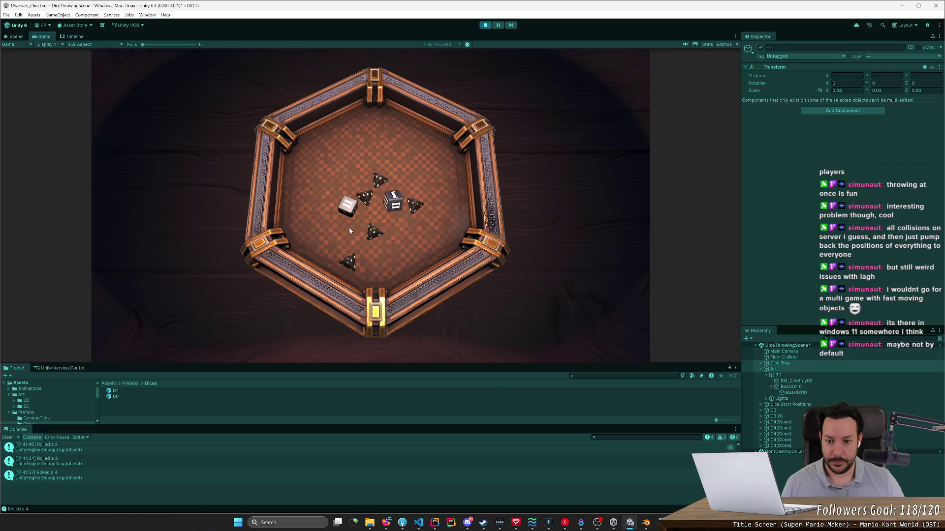
Step: Gather the D4 dice at the centre, toss the white D6 around, and bring Unity to the front
{"action": "mouse_move", "coordinate": [354, 231]}
{"action": "left_mouse_down"}
{"action": "mouse_move", "coordinate": [374, 238]}
{"action": "mouse_move", "coordinate": [381, 226]}
{"action": "mouse_move", "coordinate": [366, 288]}
{"action": "mouse_move", "coordinate": [381, 288]}
{"action": "mouse_move", "coordinate": [392, 206]}
{"action": "mouse_move", "coordinate": [396, 227]}
{"action": "left_mouse_up"}
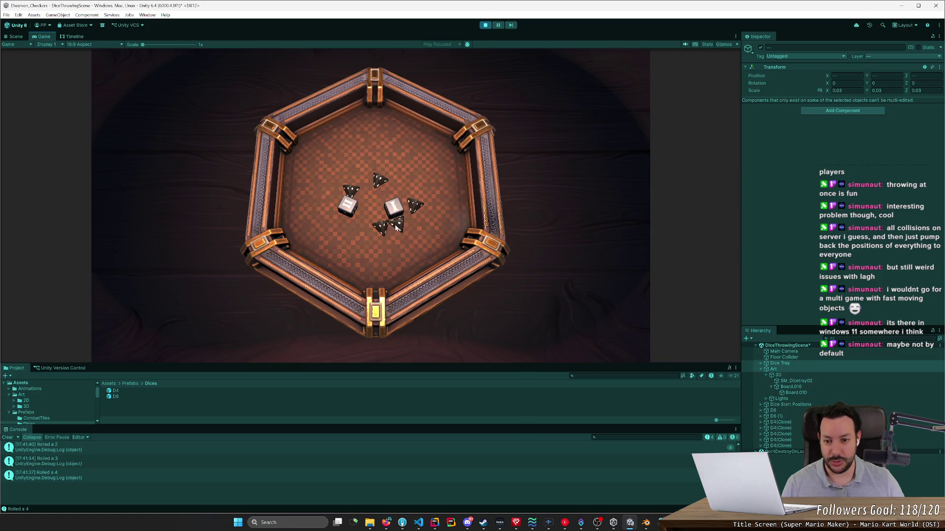
{"action": "mouse_move", "coordinate": [386, 274]}
{"action": "left_mouse_down"}
{"action": "mouse_move", "coordinate": [386, 222]}
{"action": "mouse_move", "coordinate": [431, 156]}
{"action": "mouse_move", "coordinate": [315, 184]}
{"action": "mouse_move", "coordinate": [367, 111]}
{"action": "mouse_move", "coordinate": [369, 230]}
{"action": "mouse_move", "coordinate": [388, 263]}
{"action": "mouse_move", "coordinate": [370, 298]}
{"action": "mouse_move", "coordinate": [367, 229]}
{"action": "left_mouse_up"}
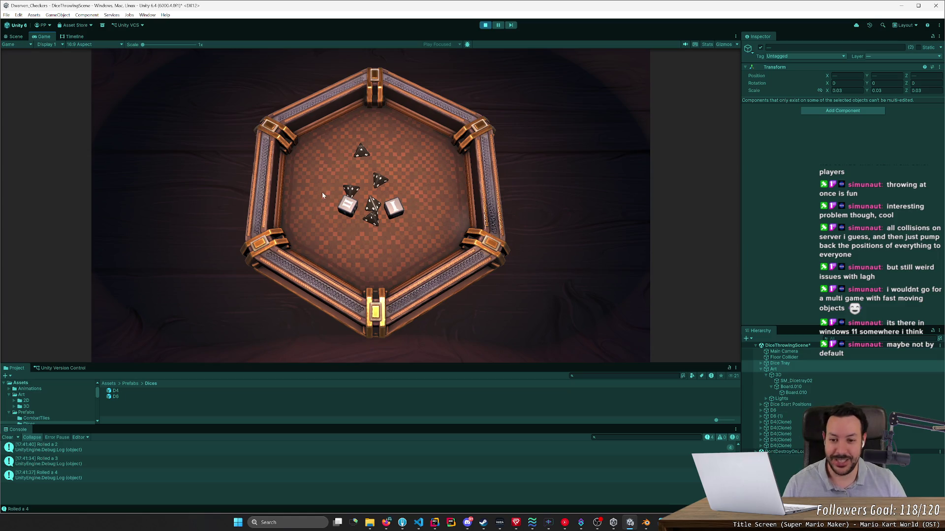
{"action": "left_click_drag", "start_coordinate": [349, 139], "coordinate": [352, 181]}
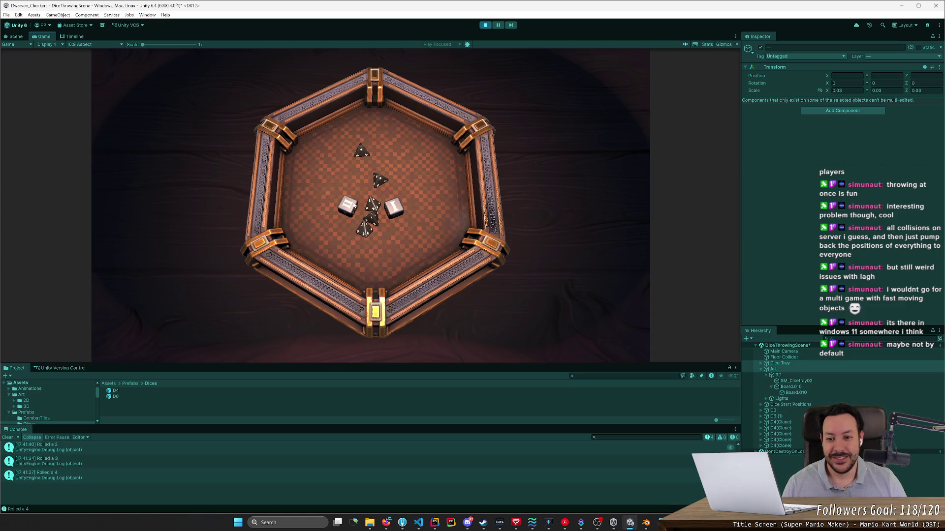
{"action": "mouse_move", "coordinate": [376, 222]}
{"action": "left_mouse_down"}
{"action": "mouse_move", "coordinate": [465, 206]}
{"action": "mouse_move", "coordinate": [467, 196]}
{"action": "mouse_move", "coordinate": [423, 165]}
{"action": "left_mouse_up"}
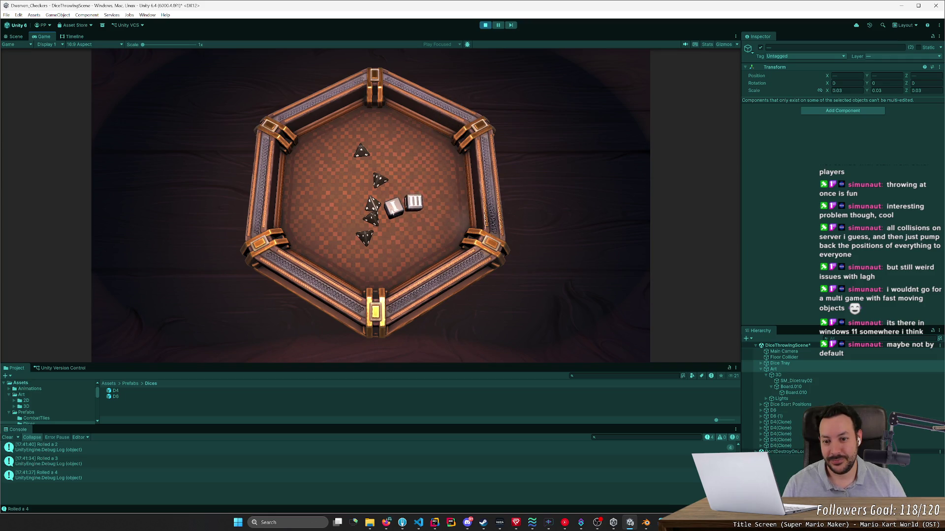
{"action": "left_click_drag", "start_coordinate": [370, 241], "coordinate": [367, 220]}
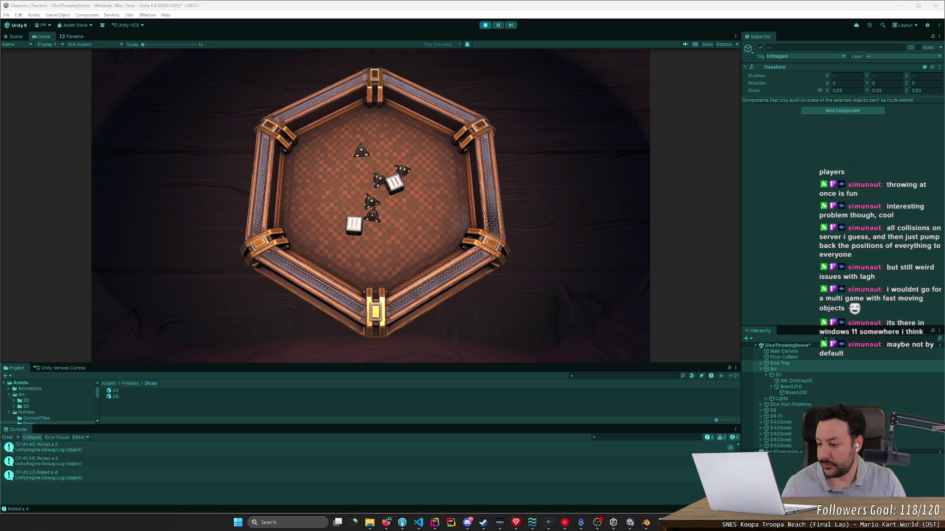
{"action": "left_click", "coordinate": [33, 145]}
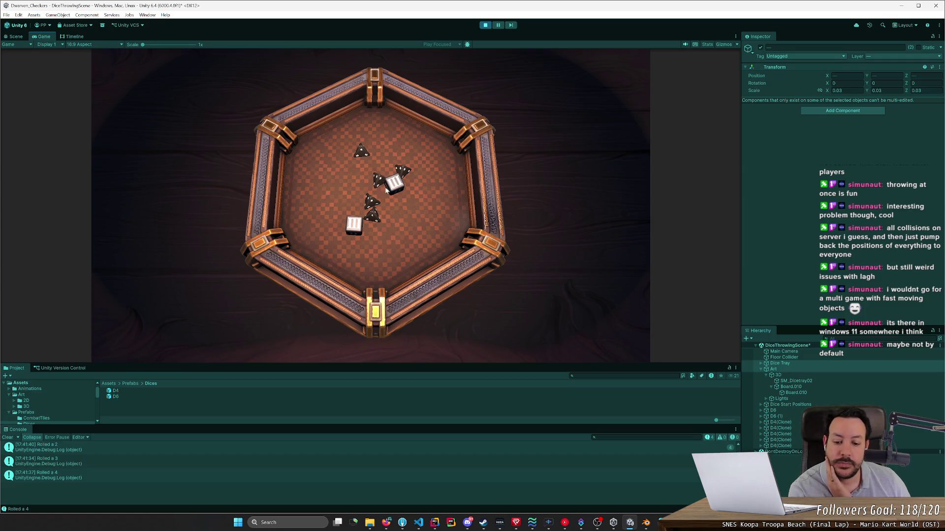
{"action": "left_click", "coordinate": [403, 526]}
{"action": "left_click", "coordinate": [402, 525]}
{"action": "left_click", "coordinate": [434, 524]}
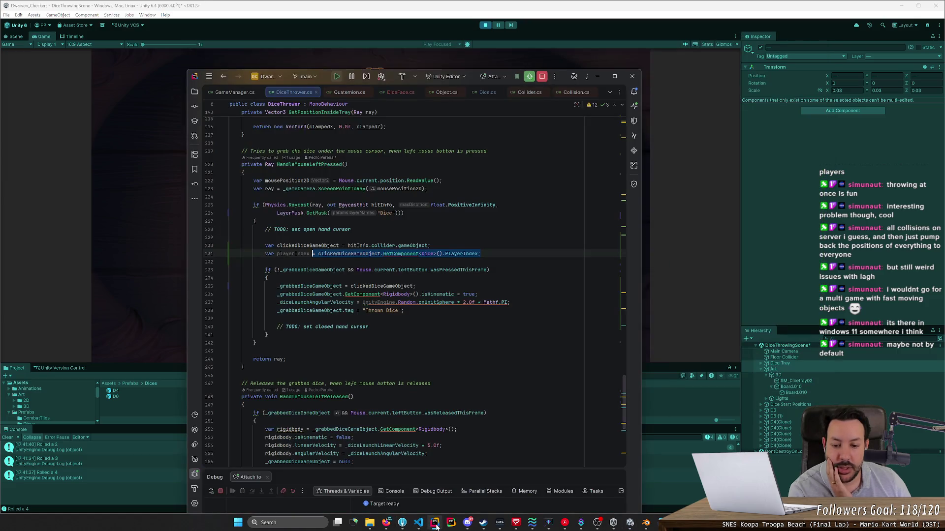
{"action": "key", "text": "Left"}
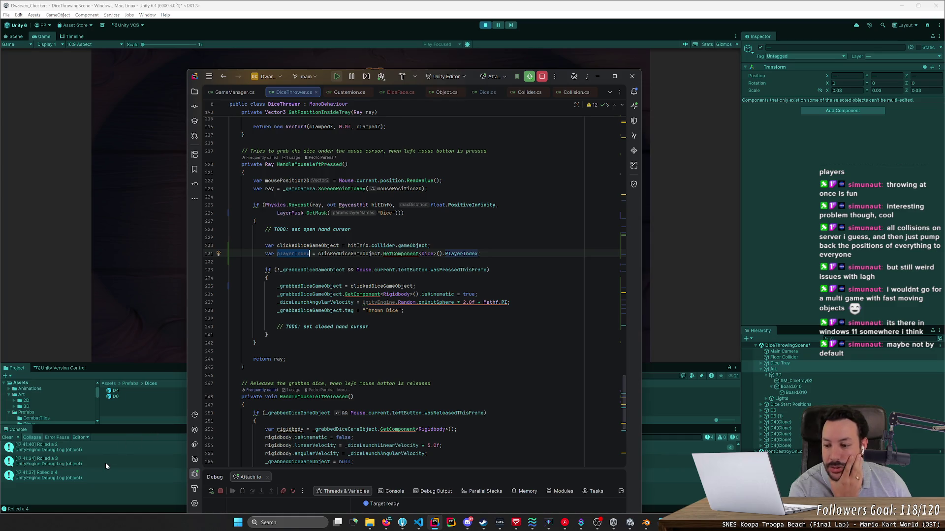
{"action": "left_click", "coordinate": [114, 405]}
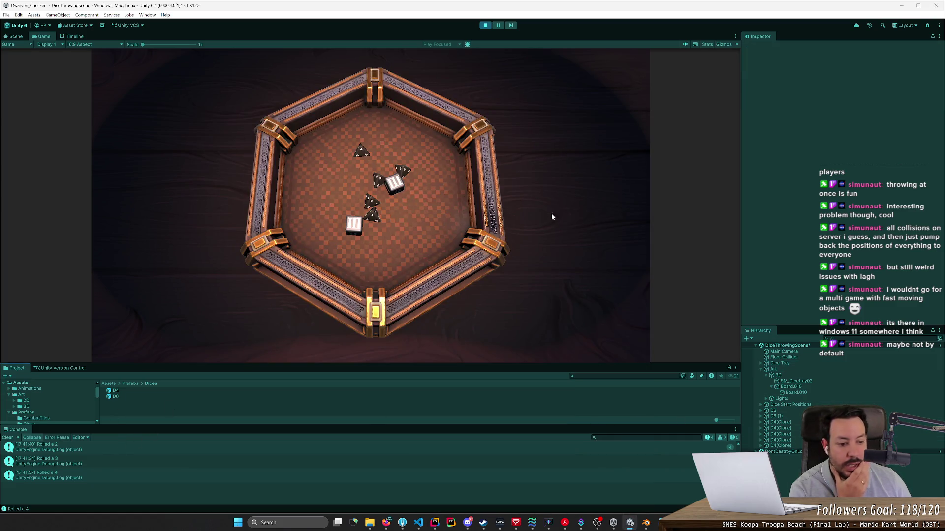
Step: Exit Play mode and delete the D6 (1) and D6 dice, leaving the empty hexagonal tray
{"action": "left_click", "coordinate": [486, 25]}
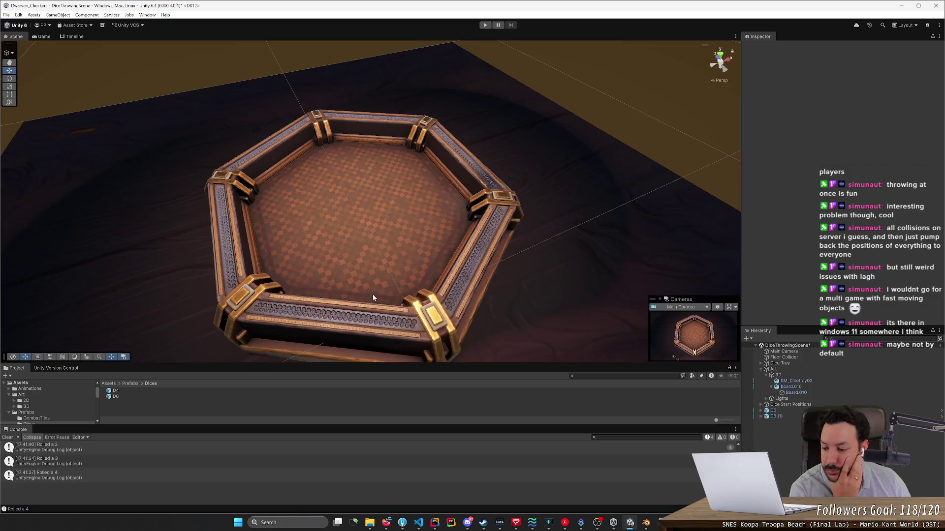
{"action": "left_click", "coordinate": [778, 411]}
{"action": "scroll", "coordinate": [794, 300], "scroll_direction": "down", "scroll_amount": 5}
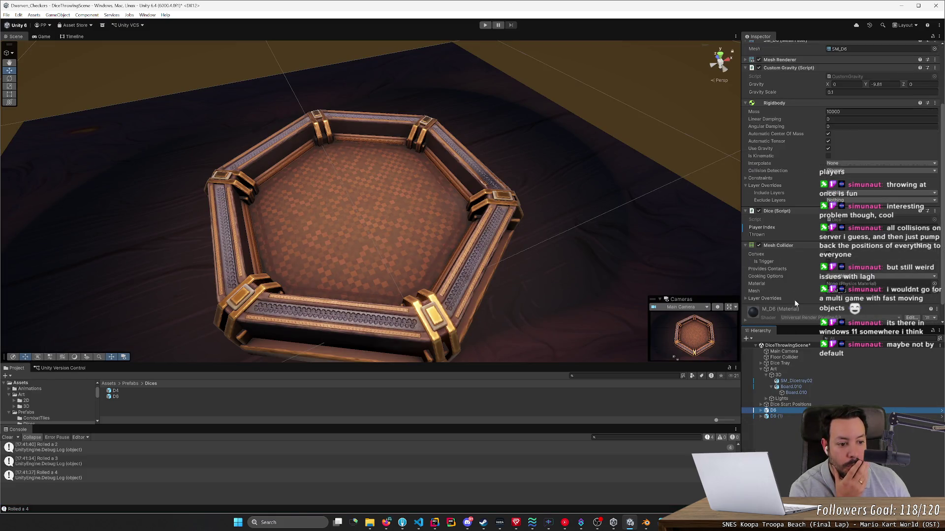
{"action": "left_click", "coordinate": [781, 416]}
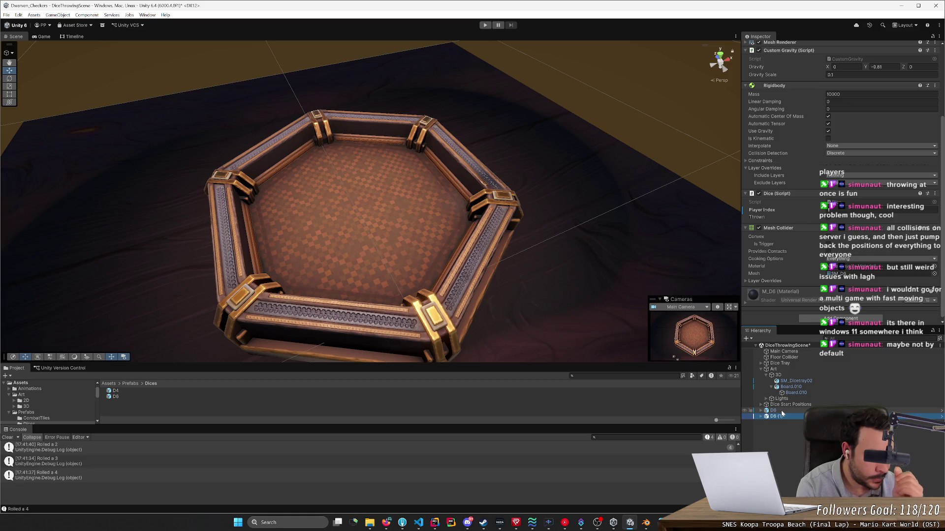
{"action": "key", "text": "Delete"}
{"action": "left_click", "coordinate": [782, 411]}
{"action": "key", "text": "Delete"}
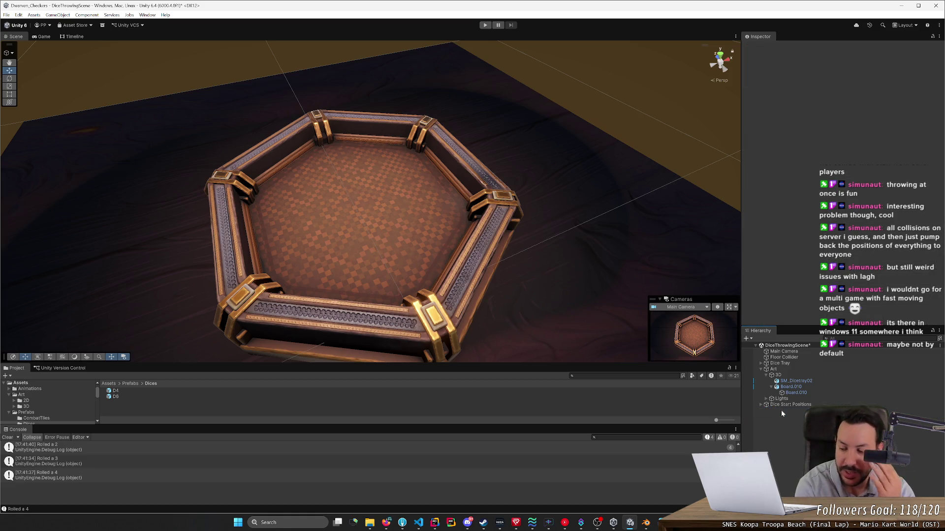